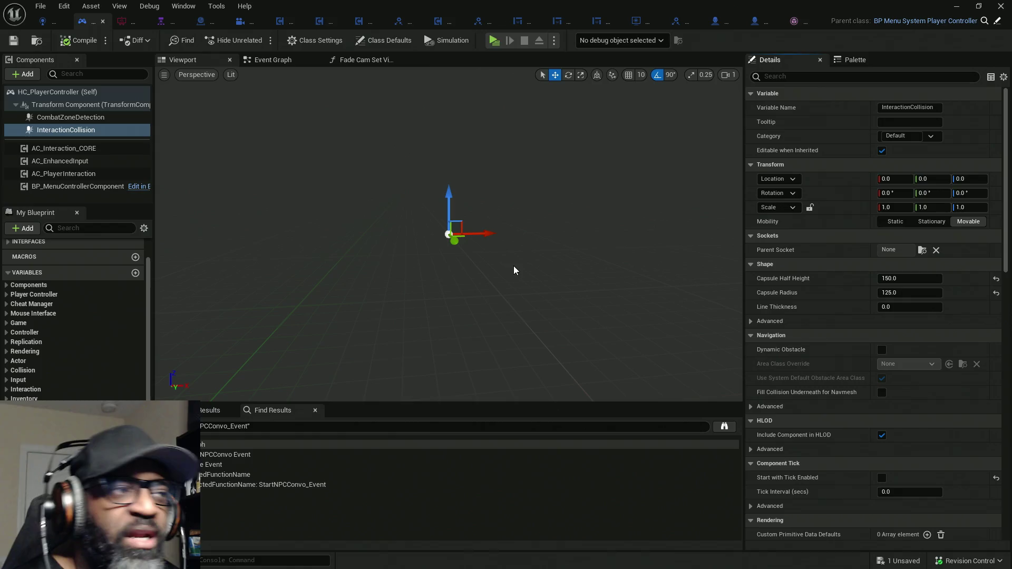
# Bring HC_AIController's Blueprint editor forward and drag it aside to expose the Content Browser assets
pyautogui.moveTo(523, 231); pyautogui.dragTo(542, 230)
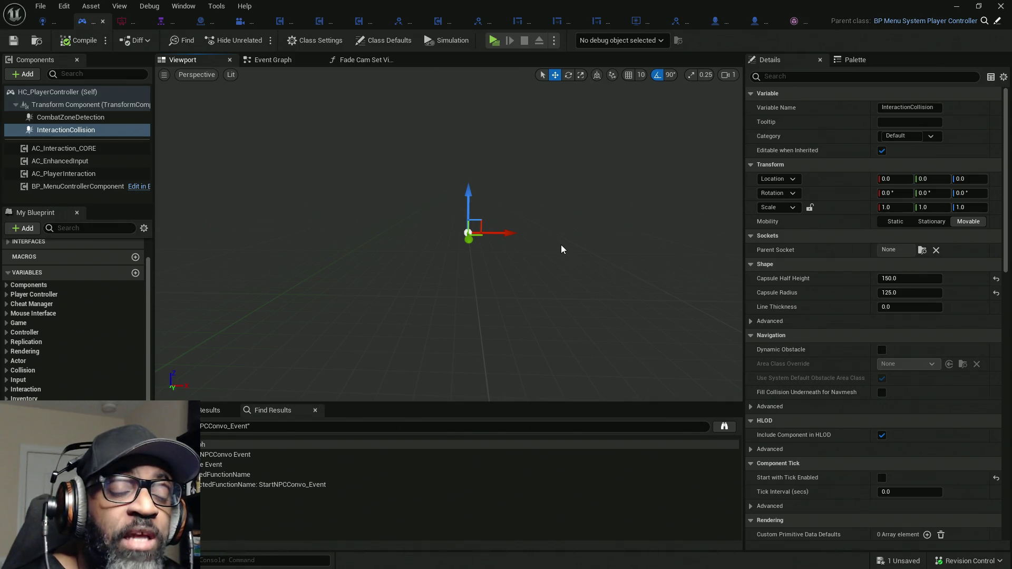
pyautogui.moveTo(555, 251); pyautogui.dragTo(547, 264)
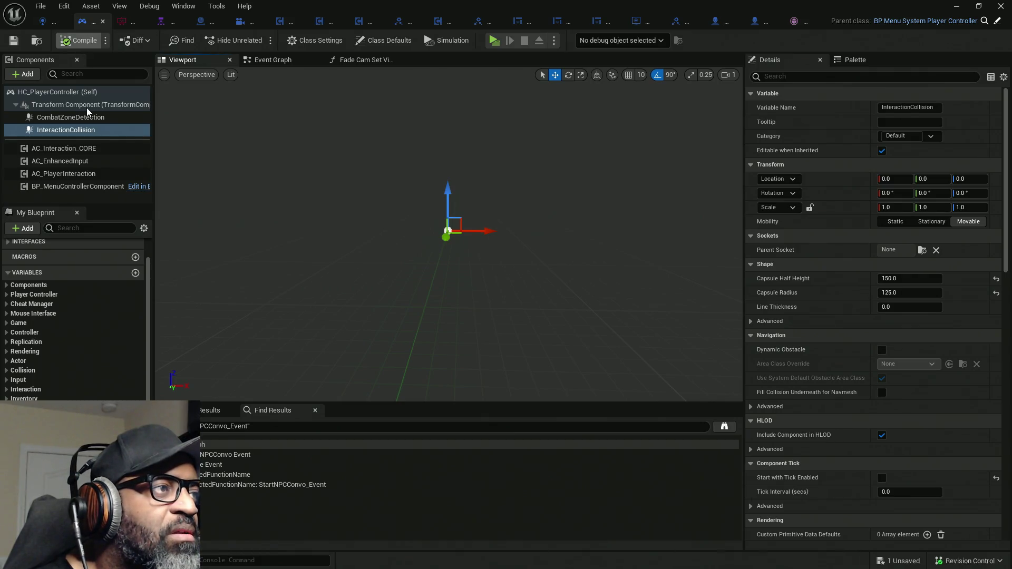
pyautogui.click(48, 25)
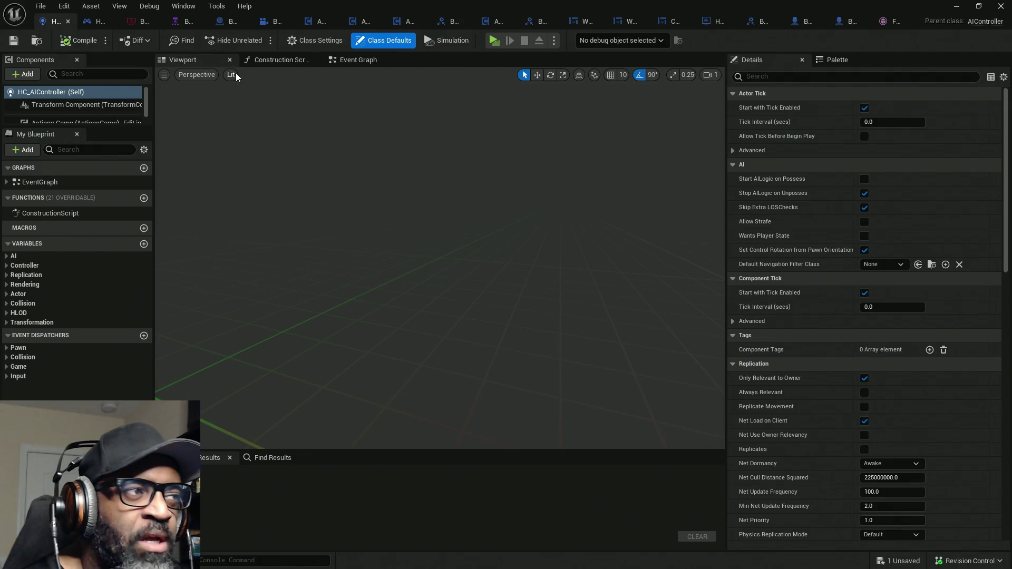
pyautogui.moveTo(936, 8)
pyautogui.mouseDown()
pyautogui.moveTo(539, 55)
pyautogui.moveTo(539, 41)
pyautogui.moveTo(565, 33)
pyautogui.moveTo(538, 9)
pyautogui.mouseUp()
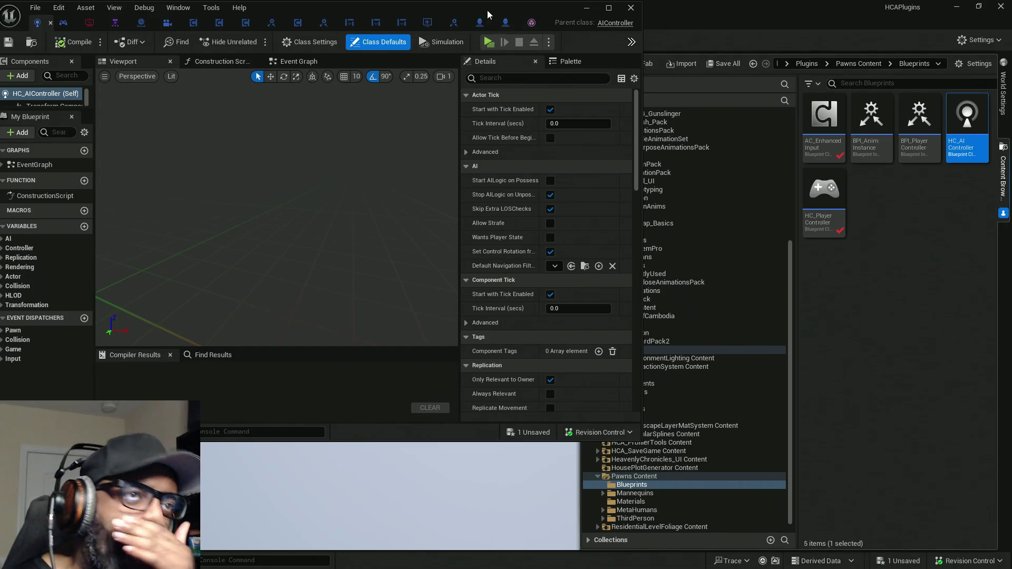
pyautogui.moveTo(487, 11)
pyautogui.mouseDown()
pyautogui.moveTo(425, 22)
pyautogui.moveTo(426, 61)
pyautogui.mouseUp()
pyautogui.moveTo(963, 165)
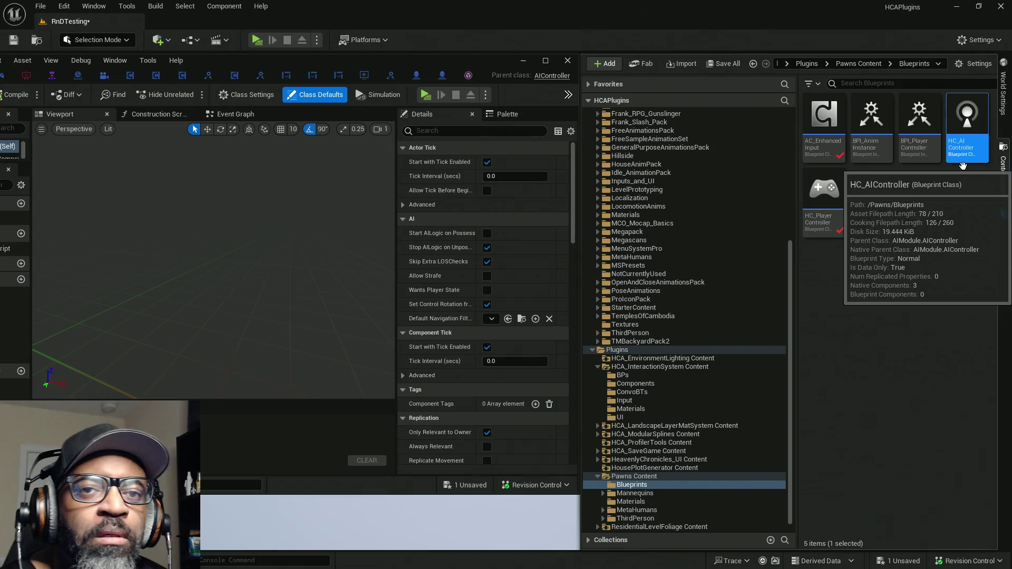
# Make HC_AI_CharacterController a child blueprint of HC_AIController, check it out, then reselect HC_AIController
pyautogui.rightClick(967, 127)
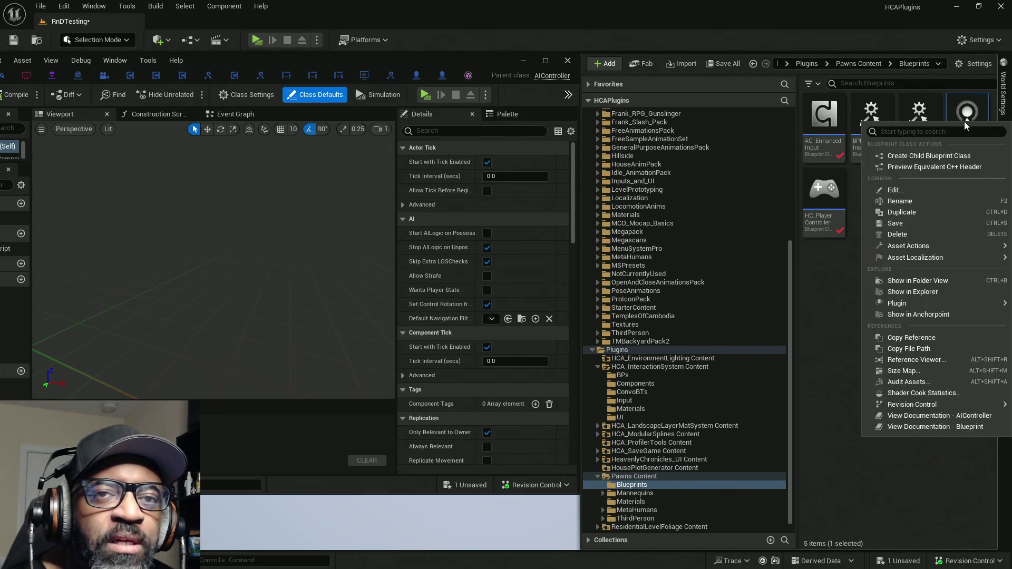
pyautogui.click(934, 159)
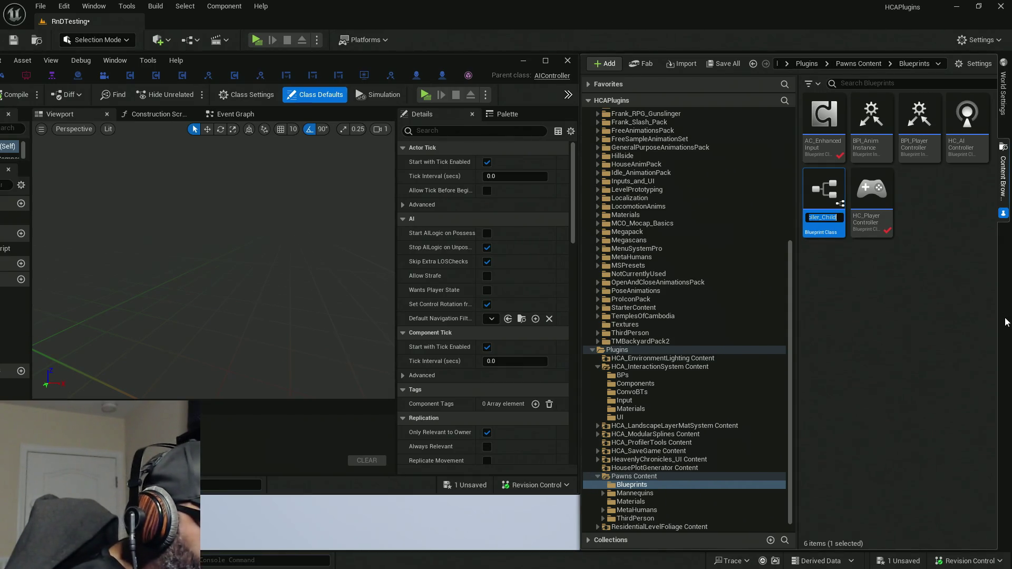
pyautogui.write('HC_')
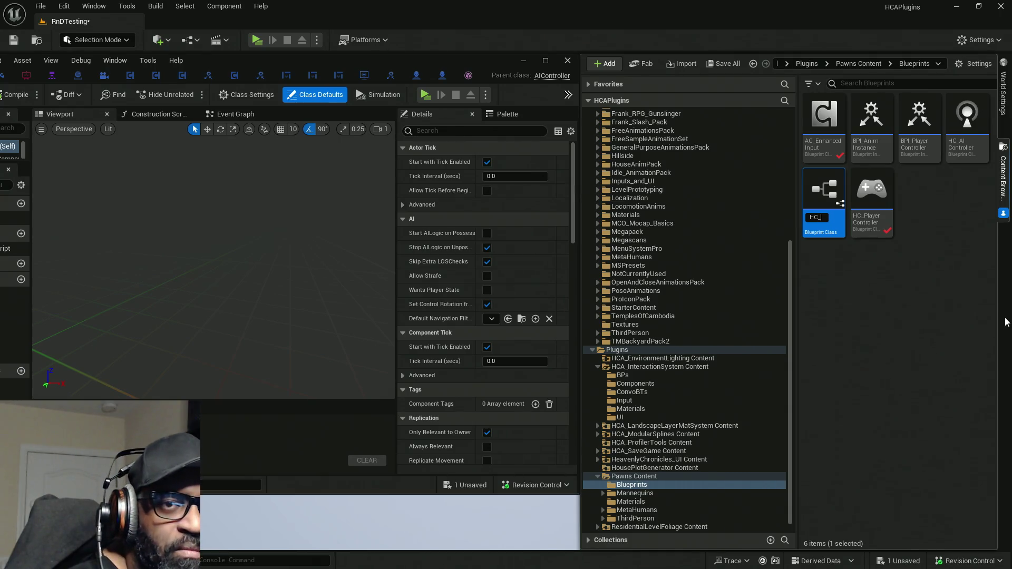
pyautogui.write('AI_')
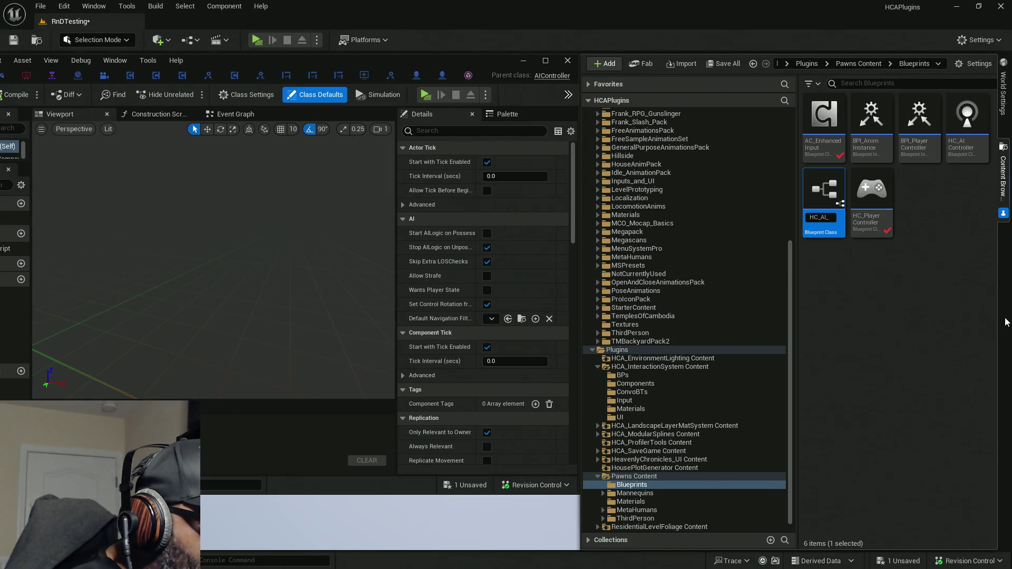
pyautogui.write('Character')
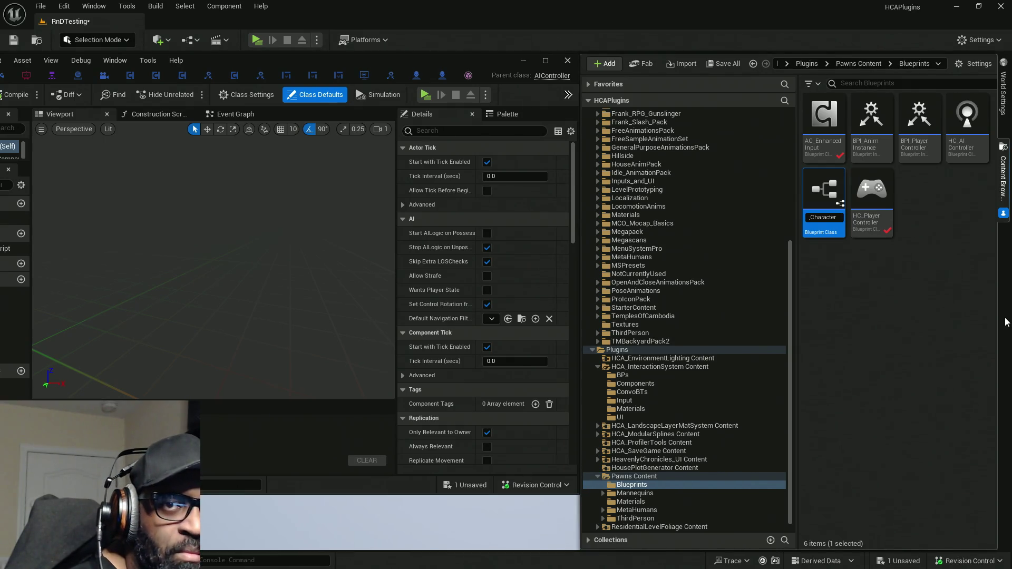
pyautogui.write('Contr')
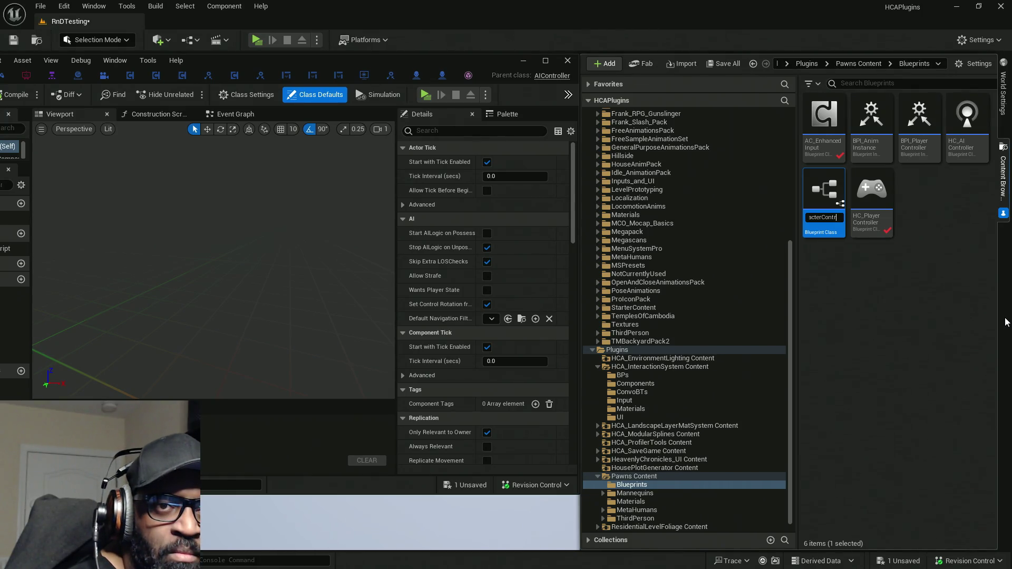
pyautogui.write('oller')
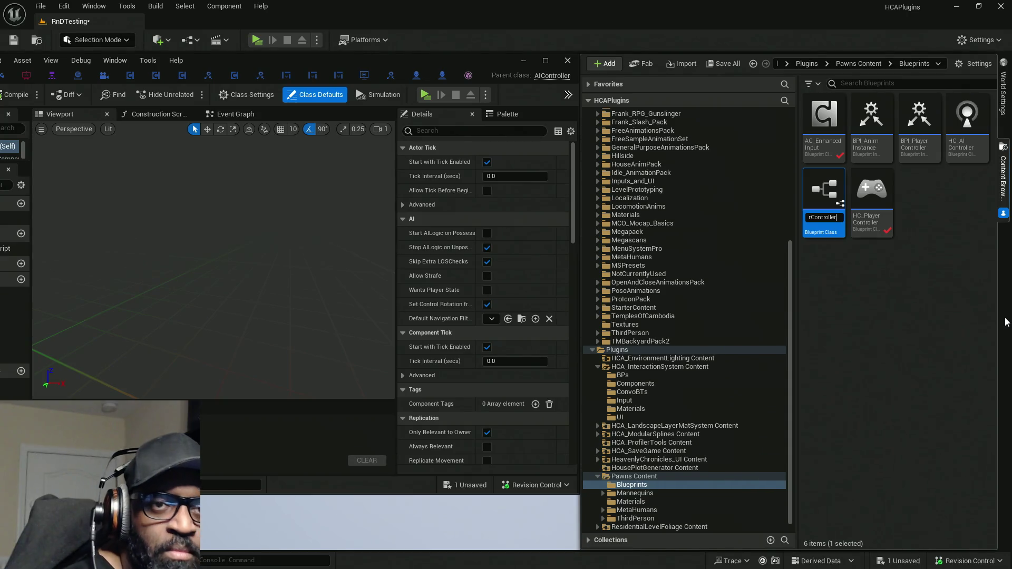
pyautogui.press('Return')
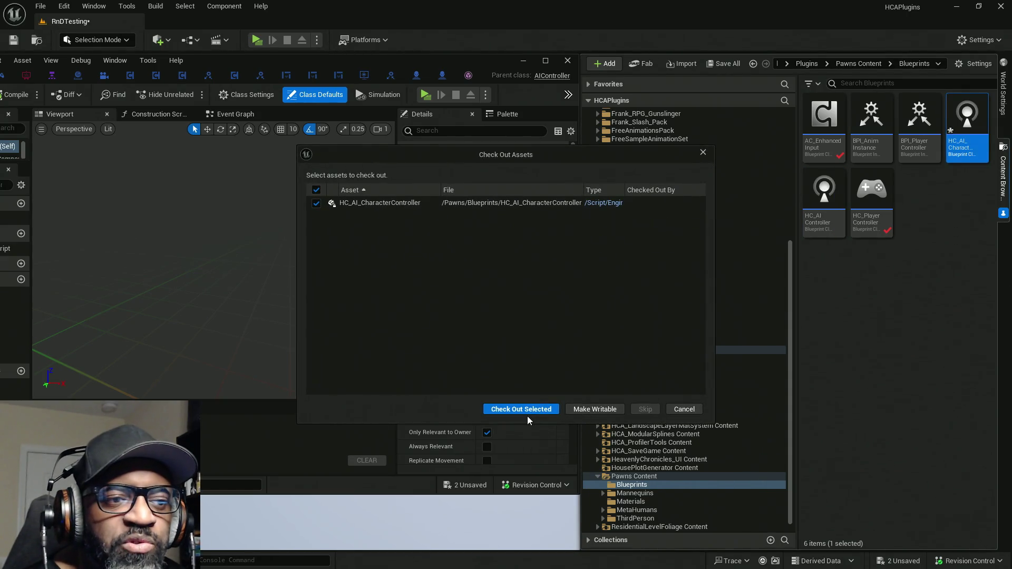
pyautogui.click(528, 412)
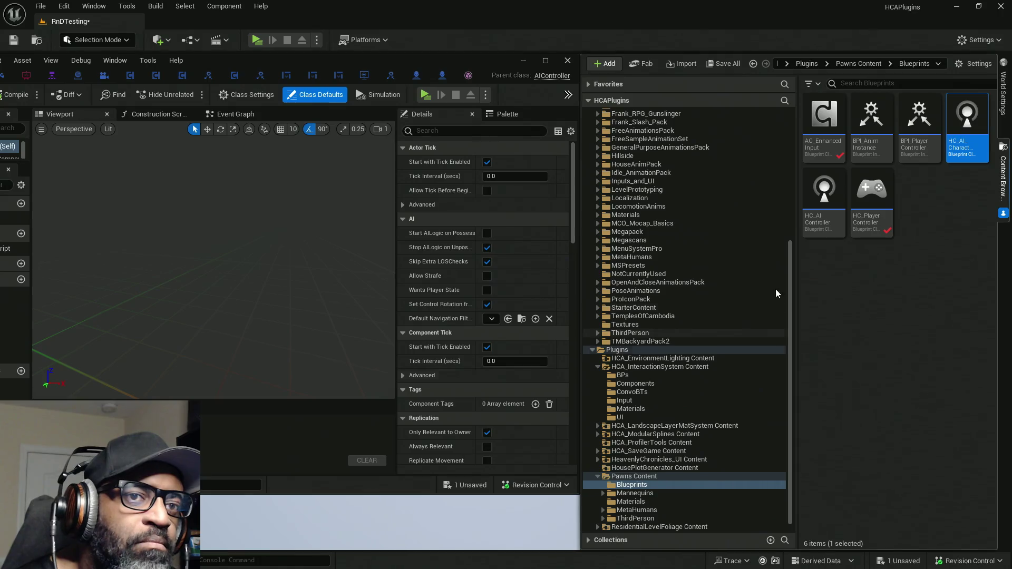
pyautogui.moveTo(826, 195)
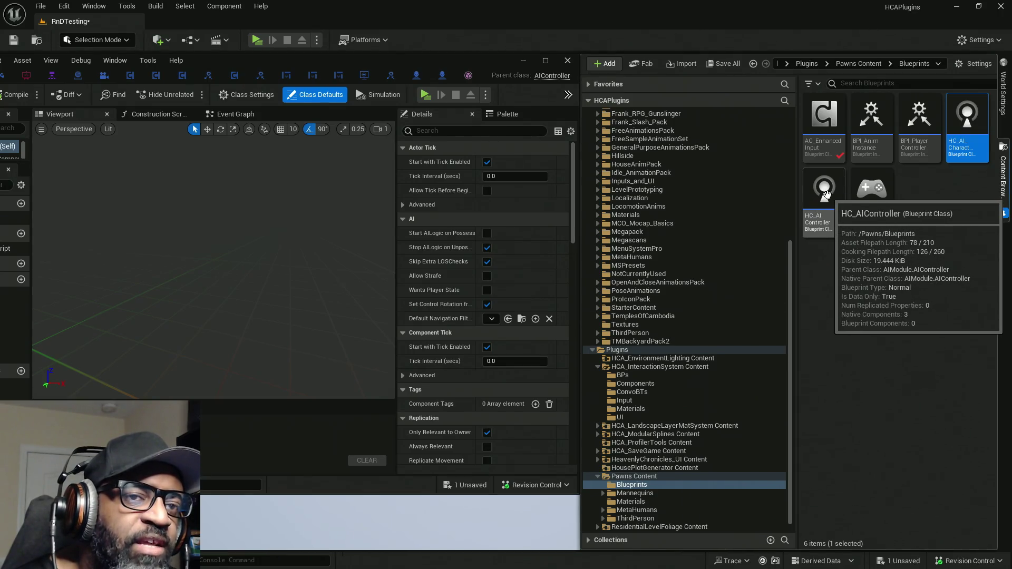
pyautogui.click(826, 195)
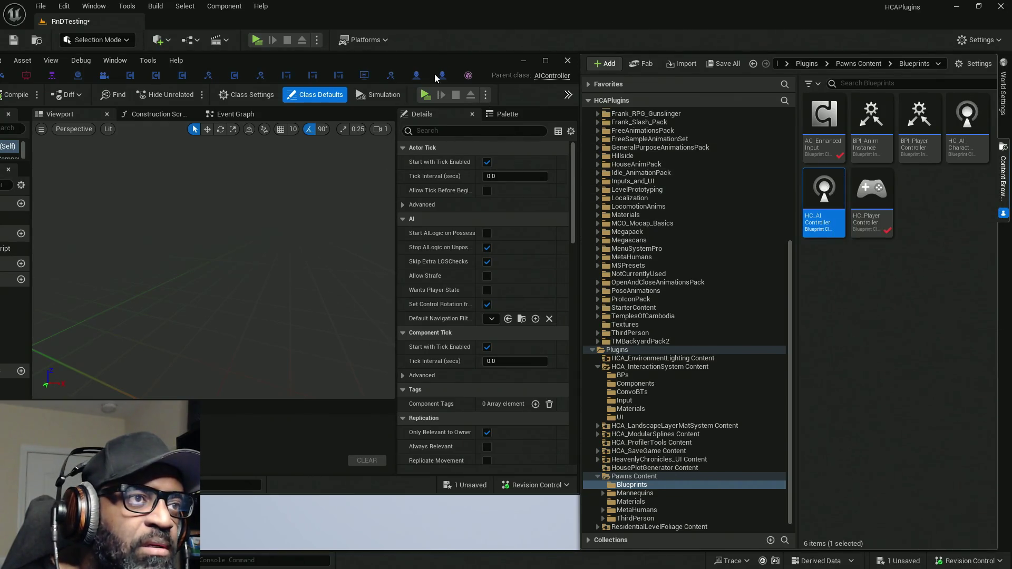
pyautogui.moveTo(430, 58); pyautogui.dragTo(446, 60)
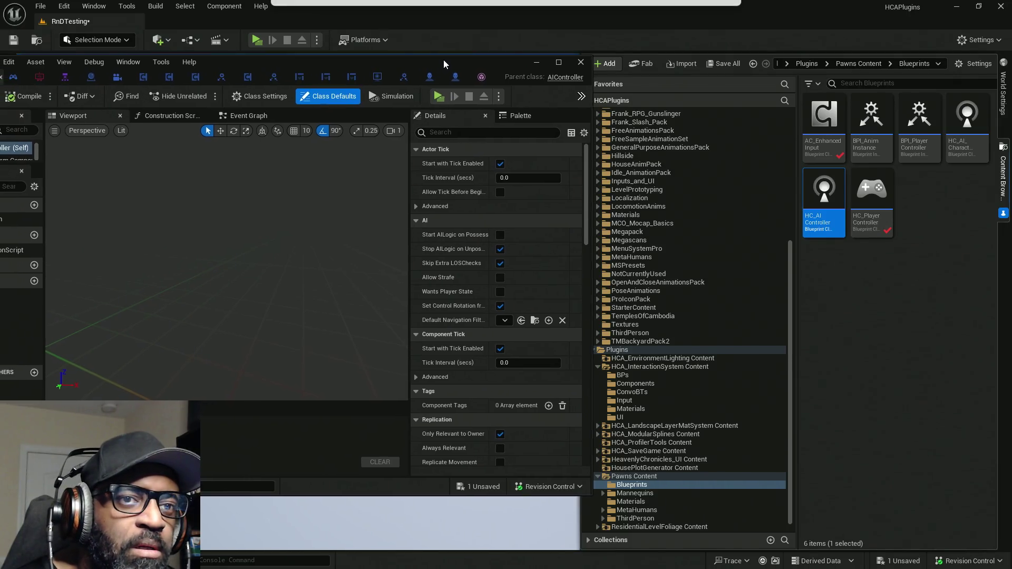
# Create HC_AICntrlr_Fen as a child of HC_AI_CharacterController, check it out, and open it
pyautogui.doubleClick(961, 124)
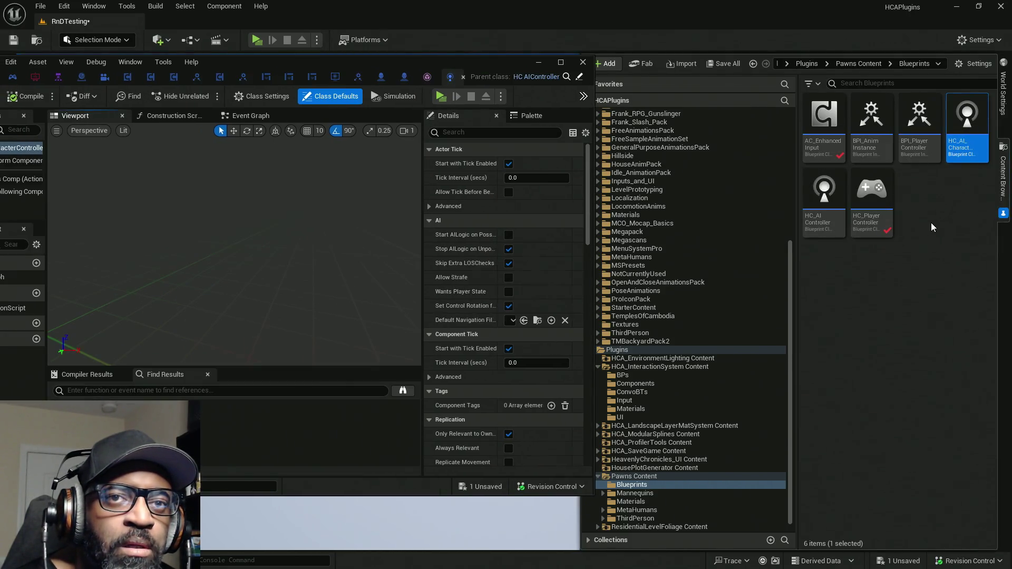
pyautogui.moveTo(968, 123)
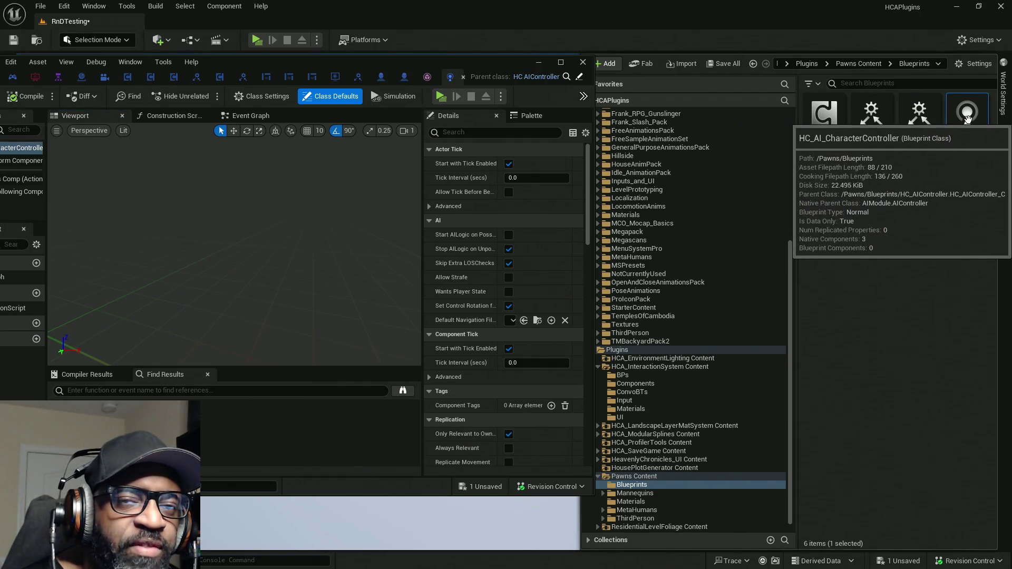
pyautogui.rightClick(969, 121)
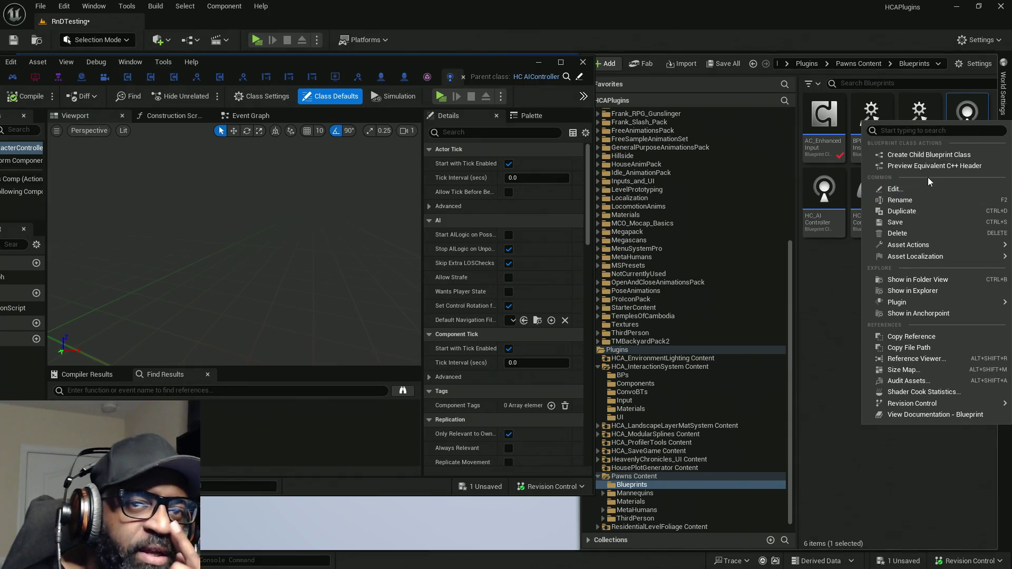
pyautogui.click(938, 154)
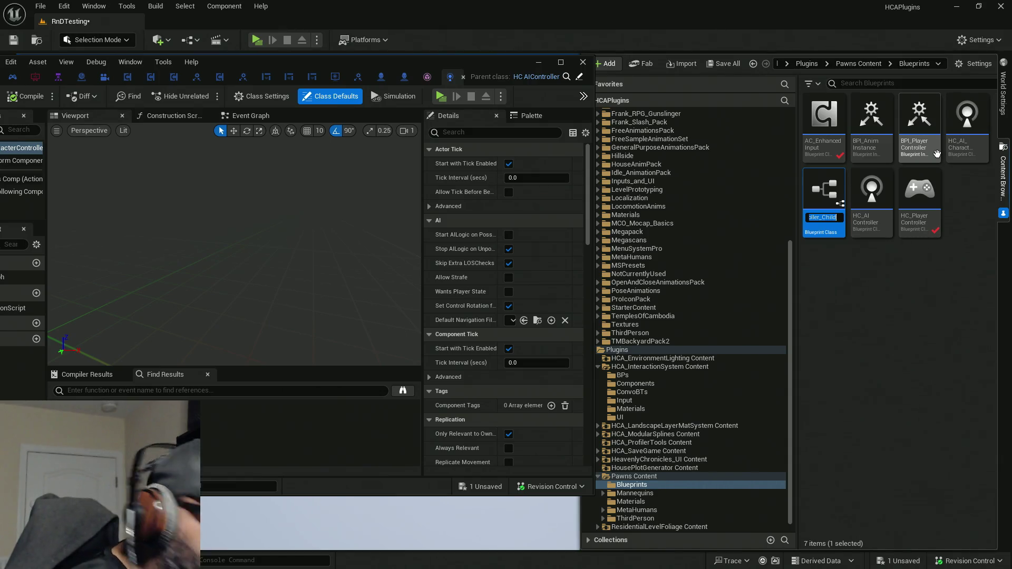
pyautogui.write('HC_')
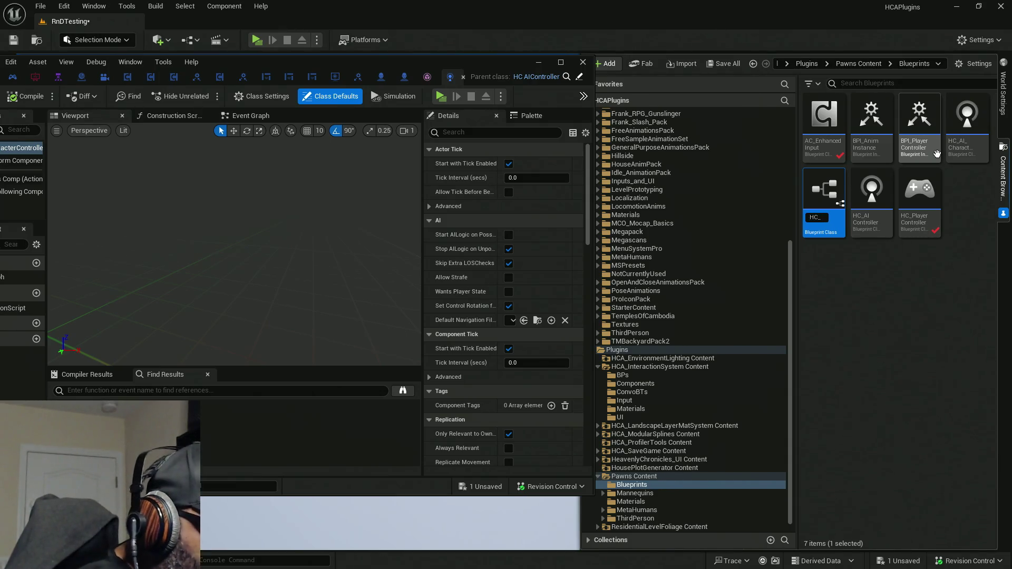
pyautogui.write('AI')
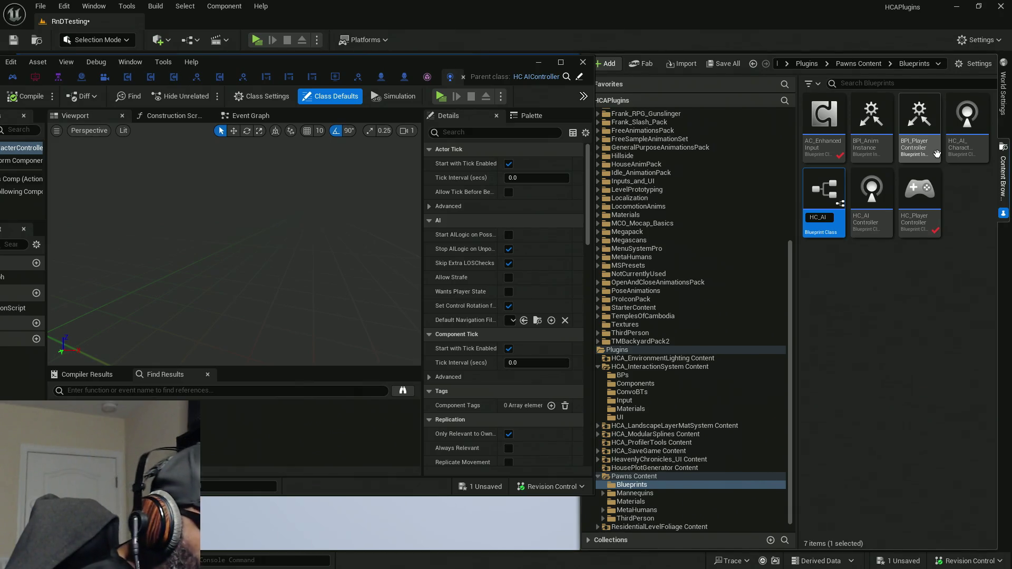
pyautogui.write('Cnt')
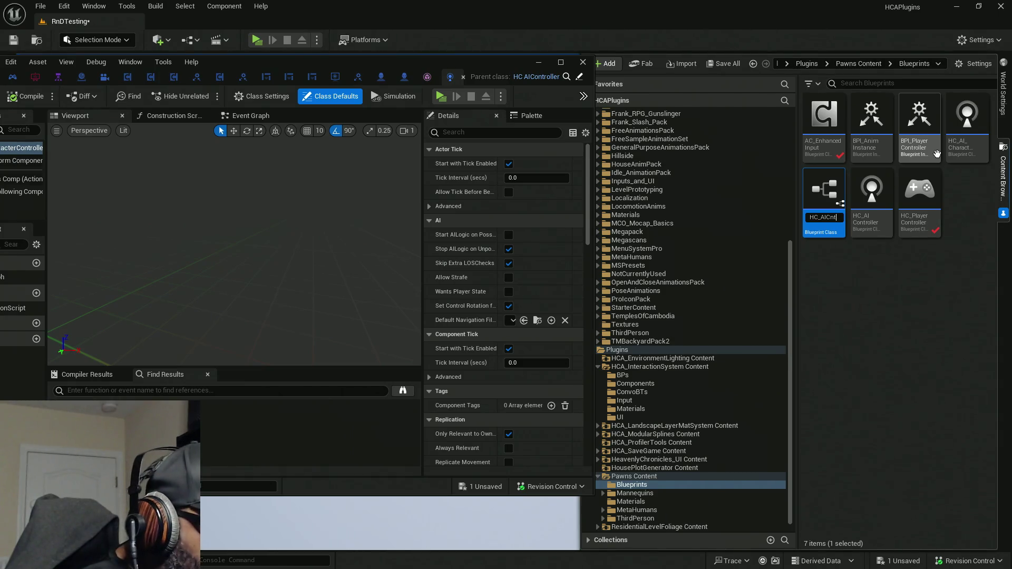
pyautogui.write('rlr_')
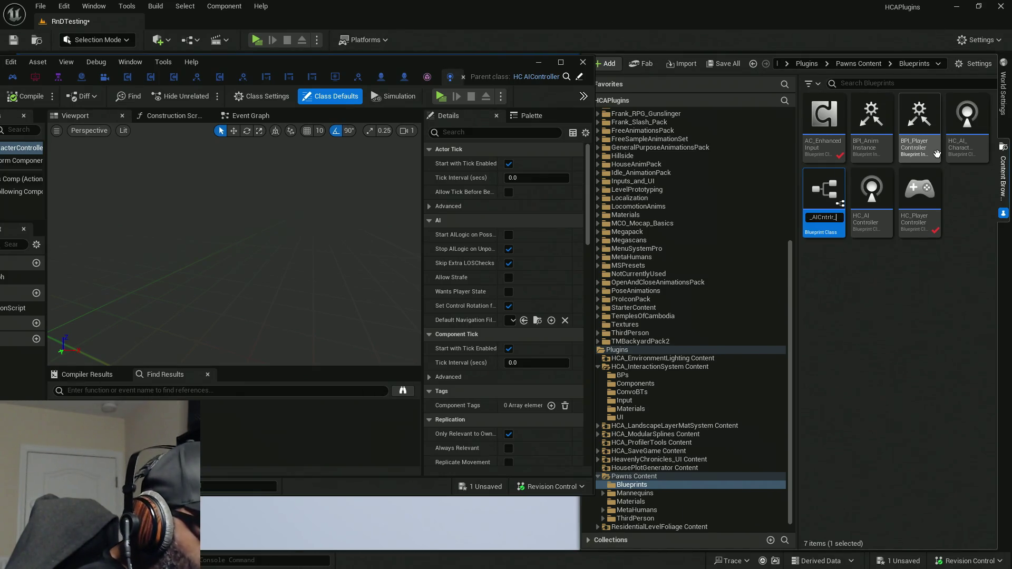
pyautogui.write('Fen')
pyautogui.press('Return')
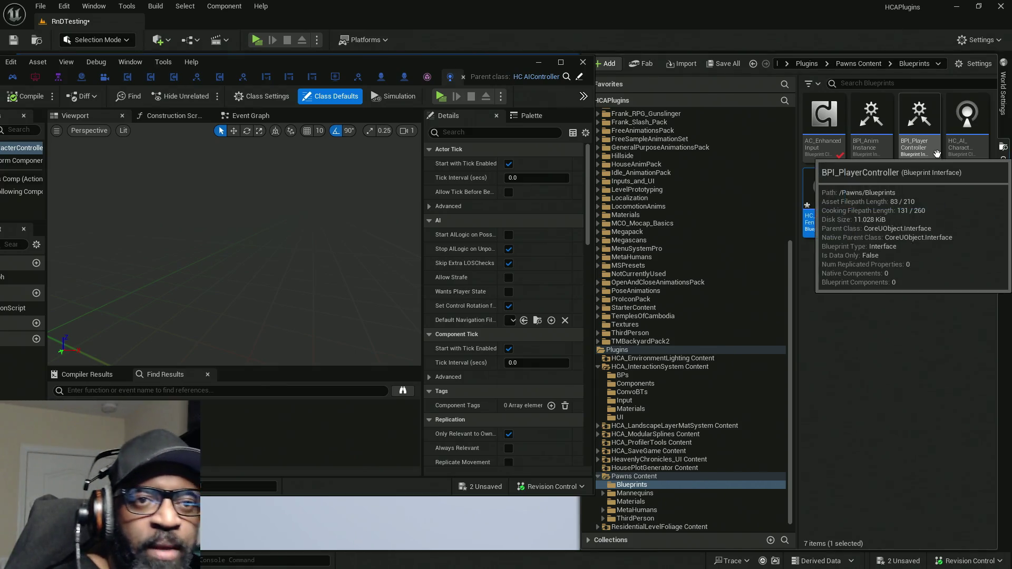
pyautogui.press('Return')
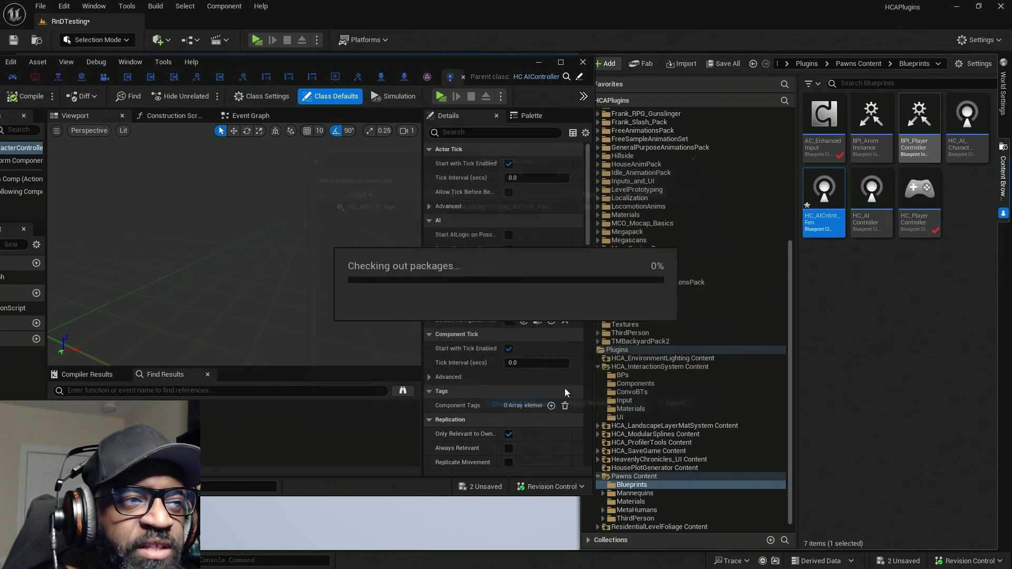
pyautogui.moveTo(834, 213)
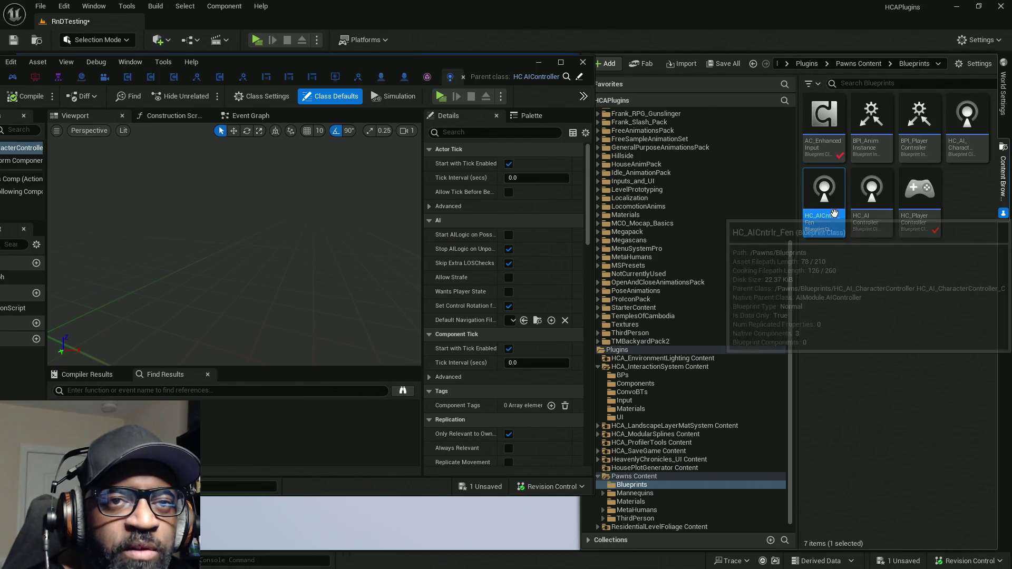
pyautogui.doubleClick(833, 210)
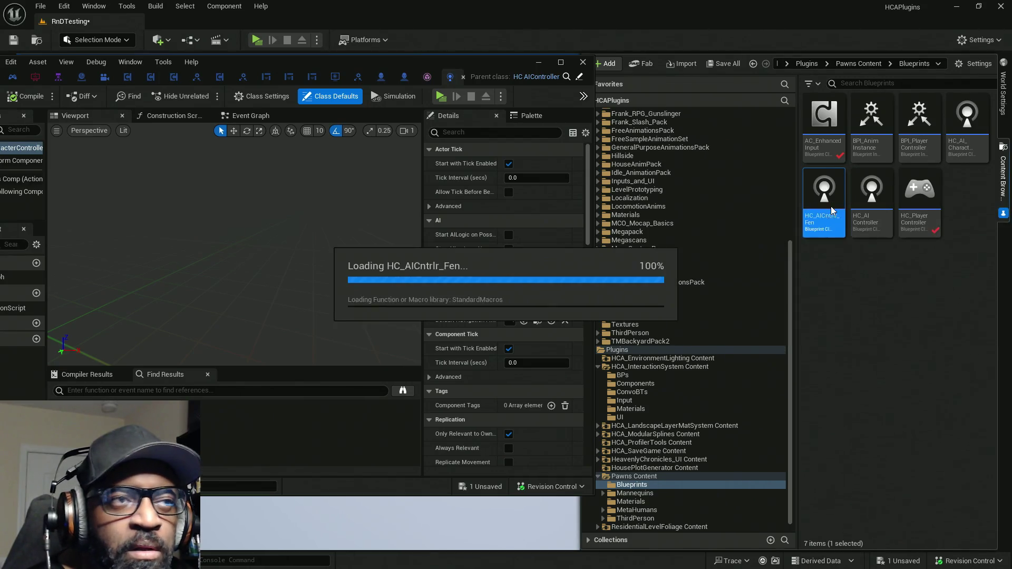
# Maximize the editor and show BP_Fen's Class Defaults with the Details search cleared
pyautogui.doubleClick(438, 65)
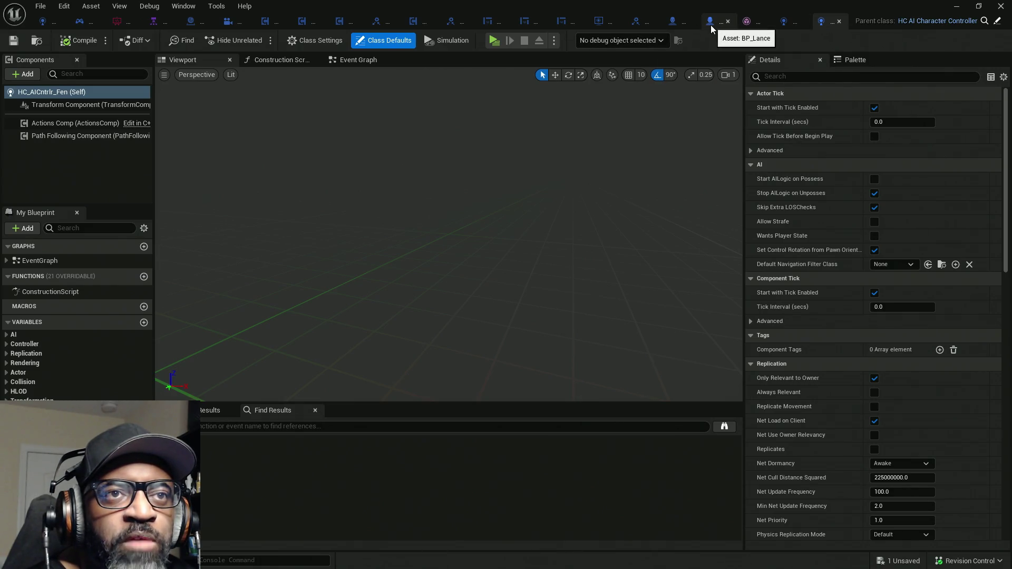
pyautogui.click(670, 21)
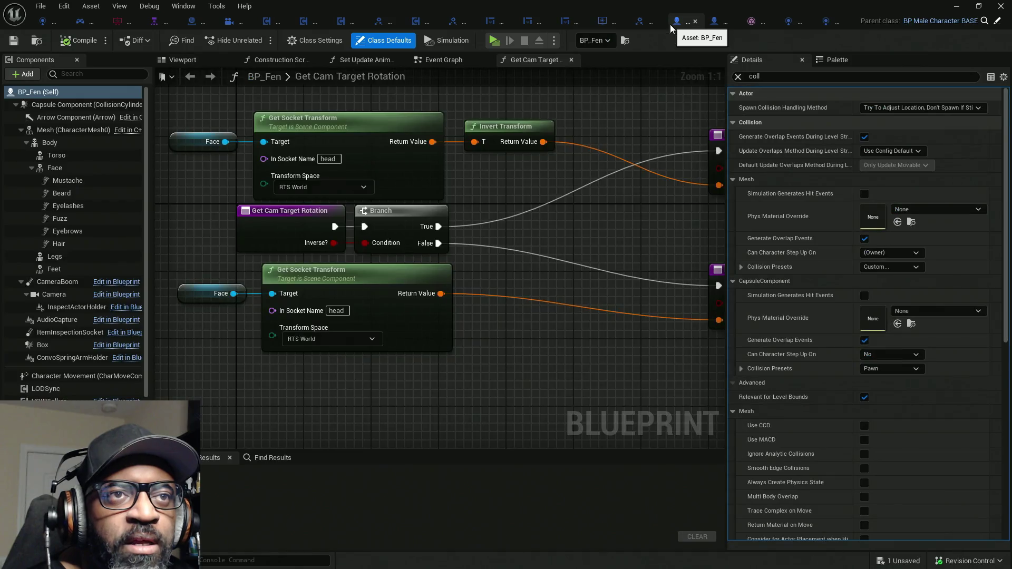
pyautogui.click(311, 42)
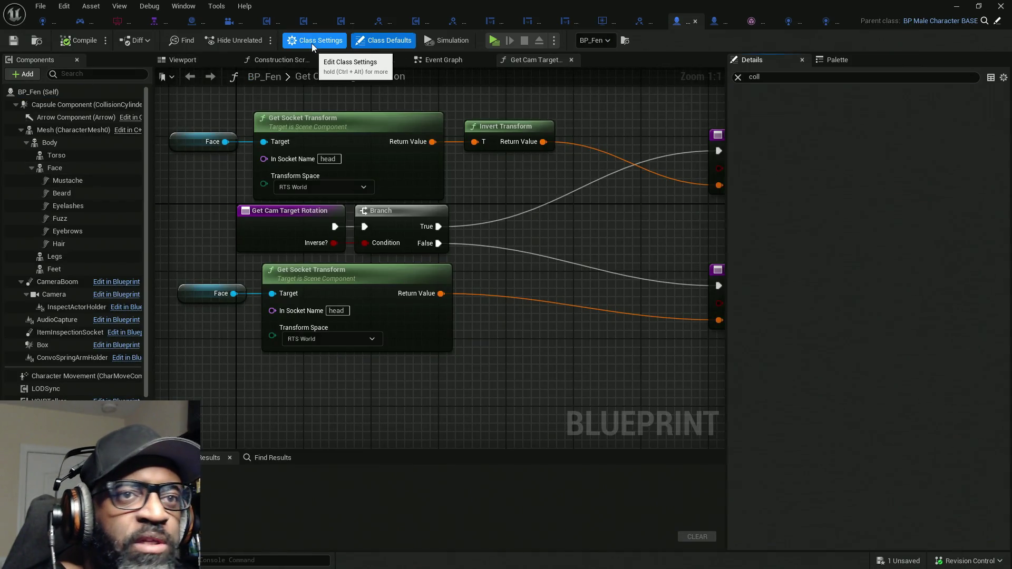
pyautogui.click(361, 42)
pyautogui.click(738, 77)
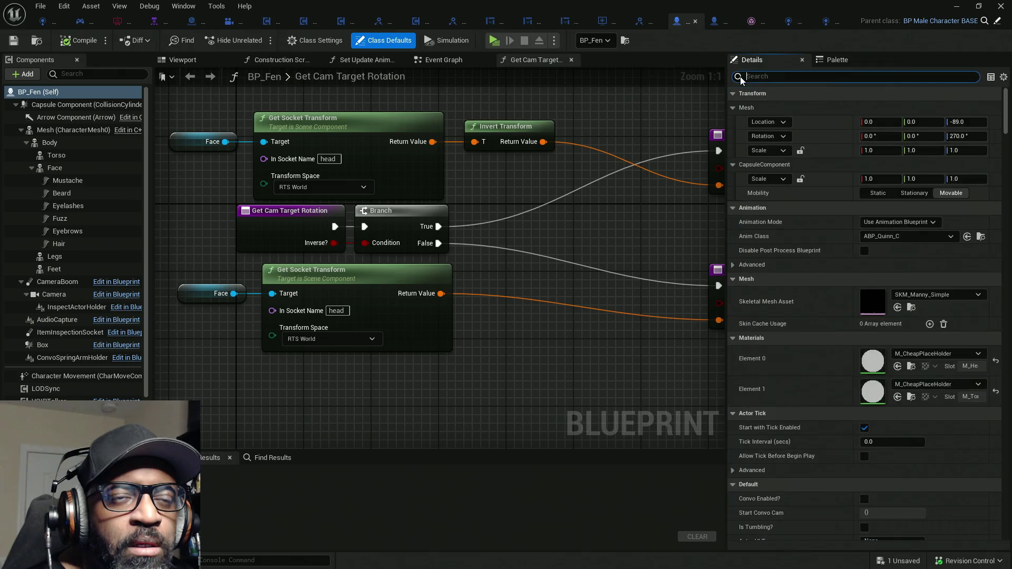
# Scroll down BP_Fen's class default properties to reach the AI Controller Class setting
pyautogui.scroll(-5, 811, 267)
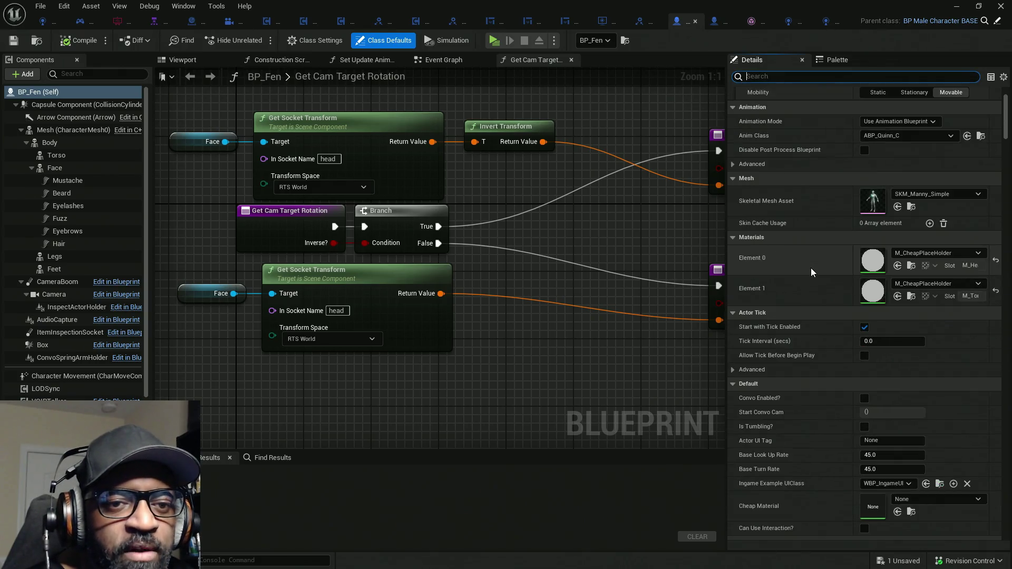
pyautogui.scroll(-7, 813, 254)
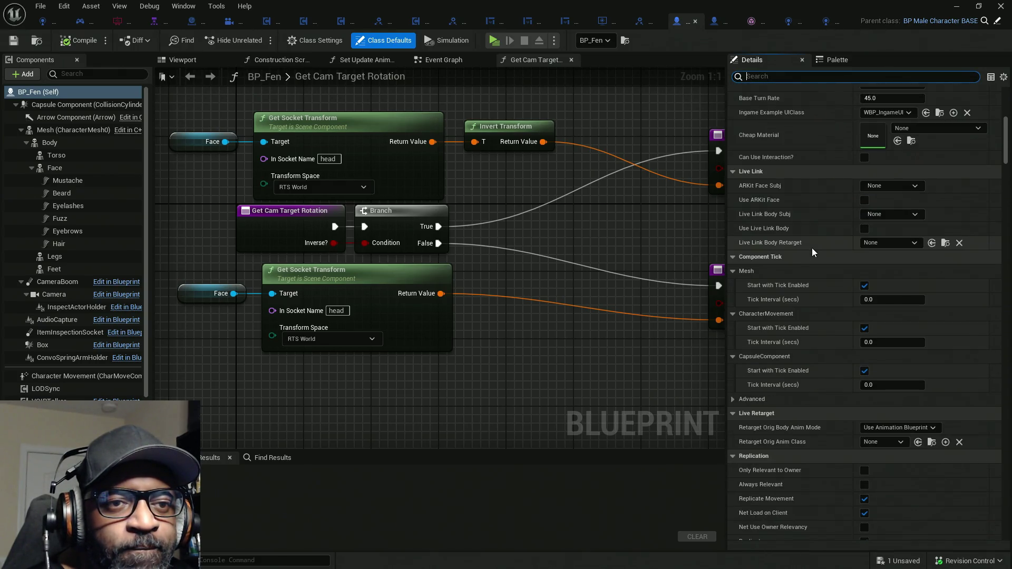
pyautogui.scroll(-5, 812, 250)
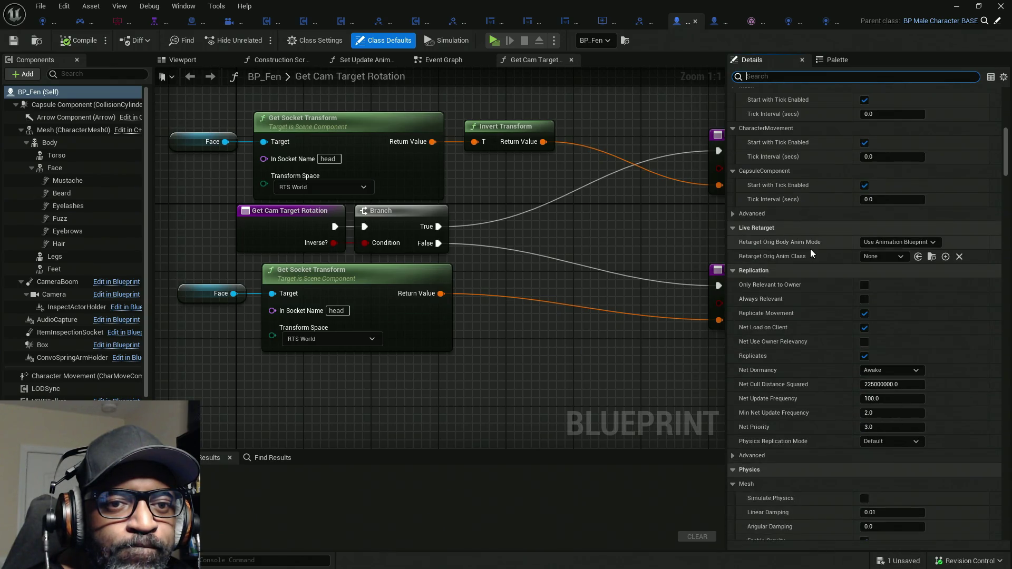
pyautogui.scroll(-2, 809, 254)
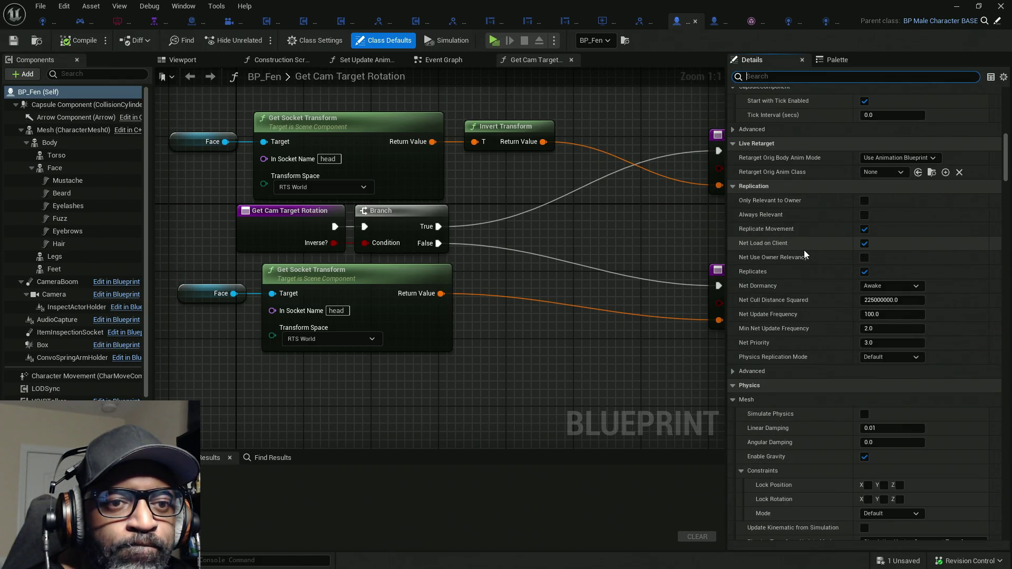
pyautogui.scroll(-9, 805, 254)
pyautogui.scroll(-7, 803, 256)
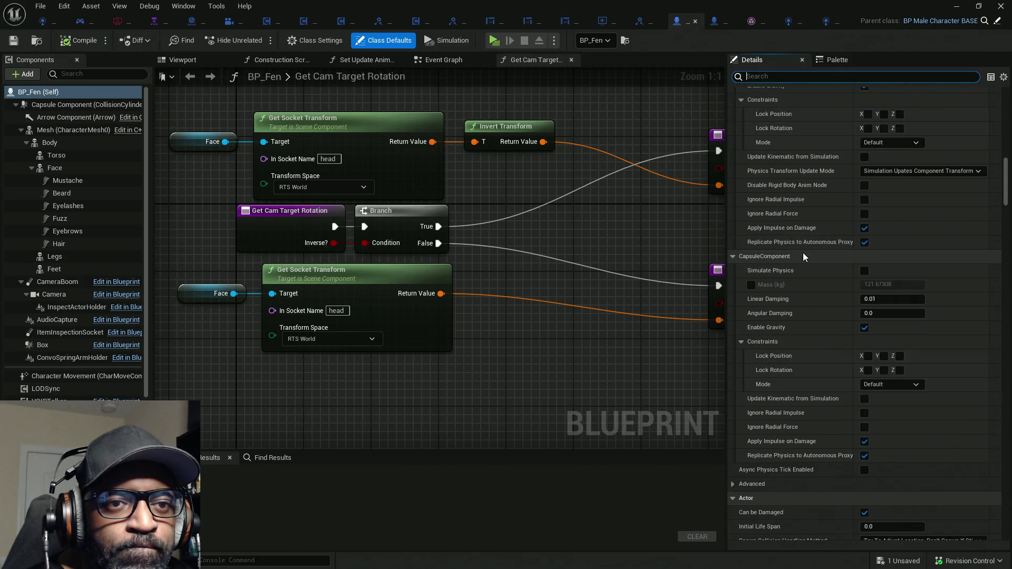
pyautogui.scroll(-8, 803, 253)
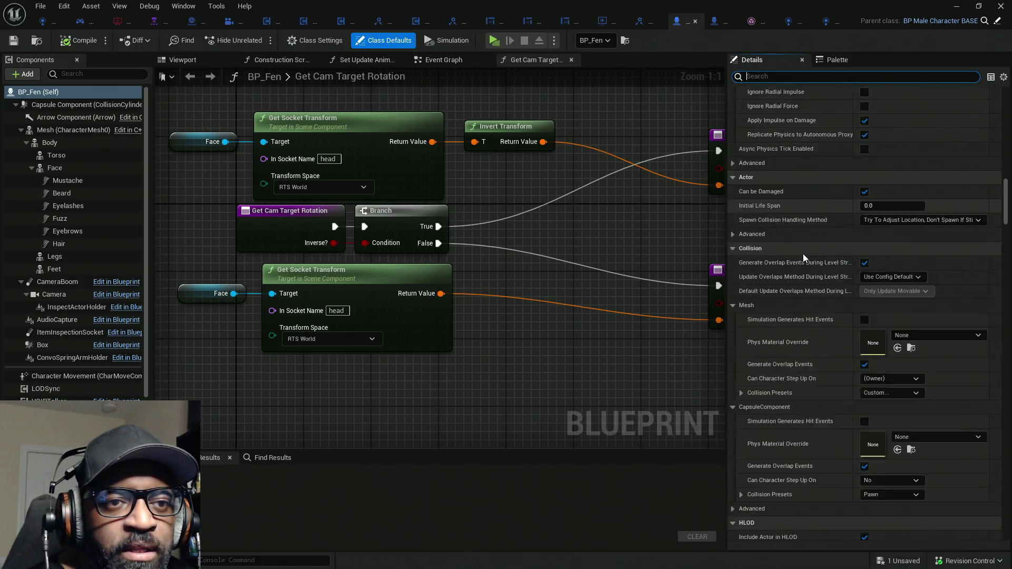
pyautogui.scroll(-7, 805, 255)
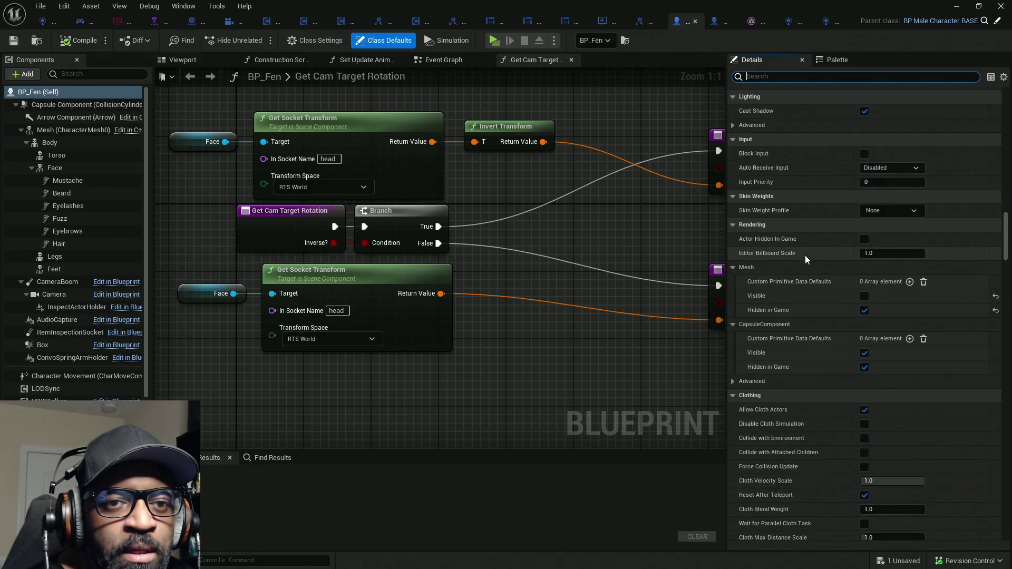
pyautogui.scroll(-4, 806, 255)
pyautogui.scroll(-6, 806, 258)
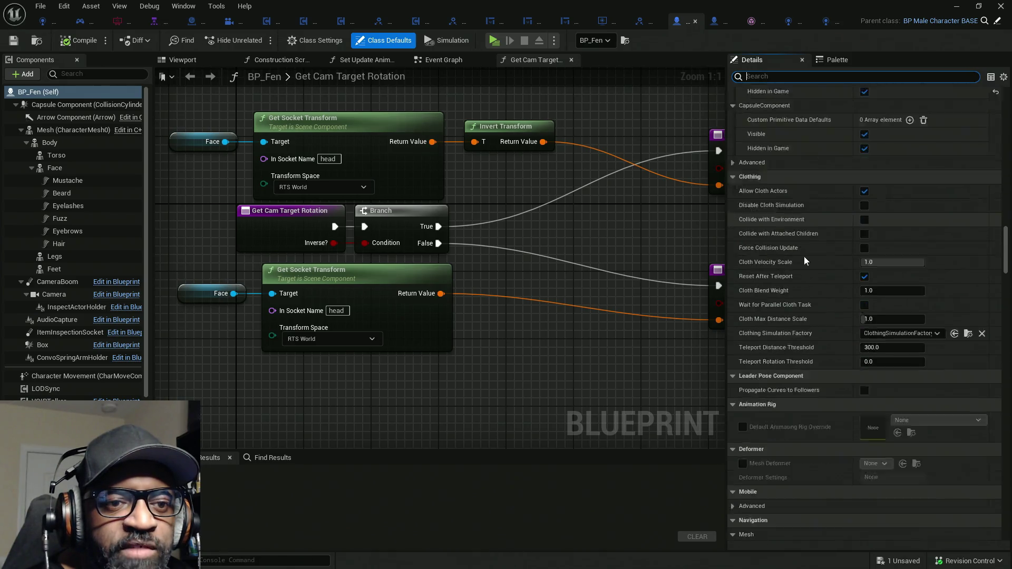
pyautogui.scroll(-3, 805, 269)
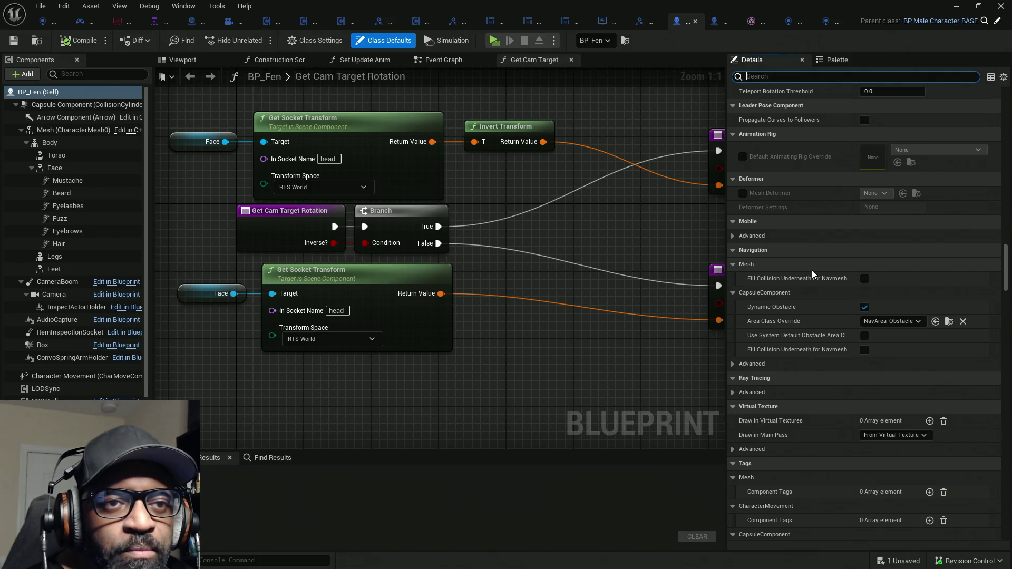
pyautogui.scroll(-2, 813, 272)
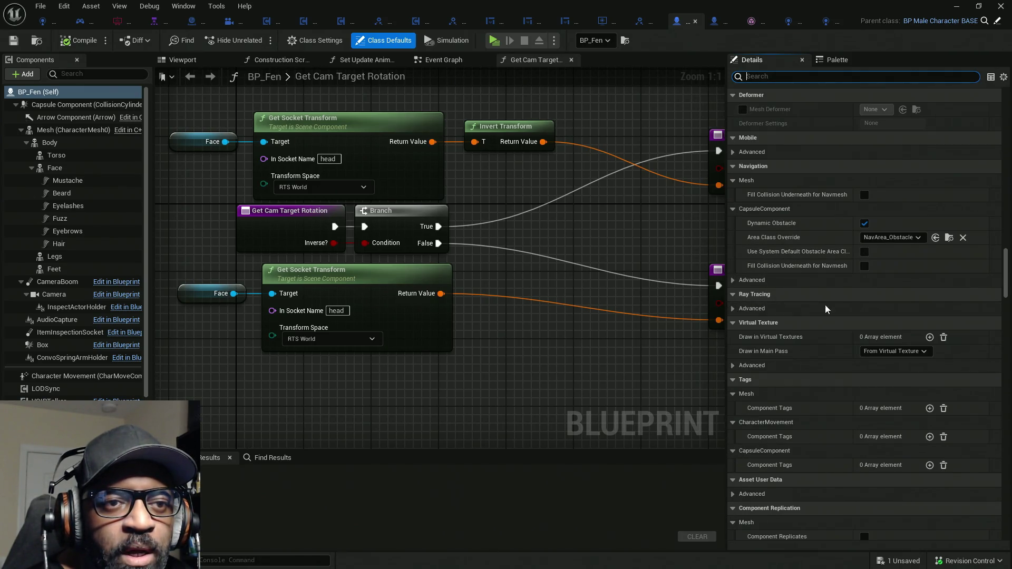
pyautogui.scroll(-8, 773, 316)
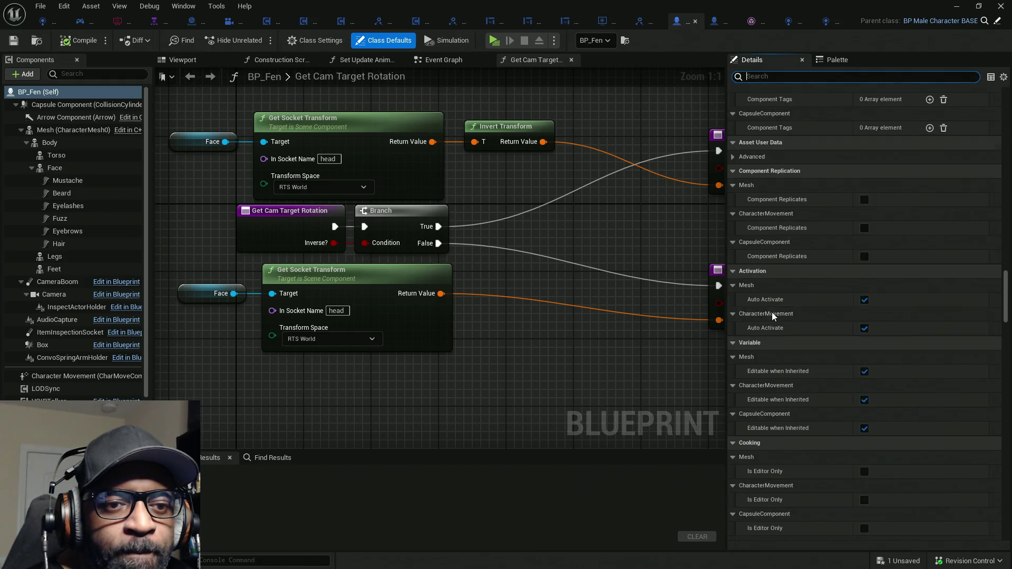
pyautogui.scroll(-4, 773, 311)
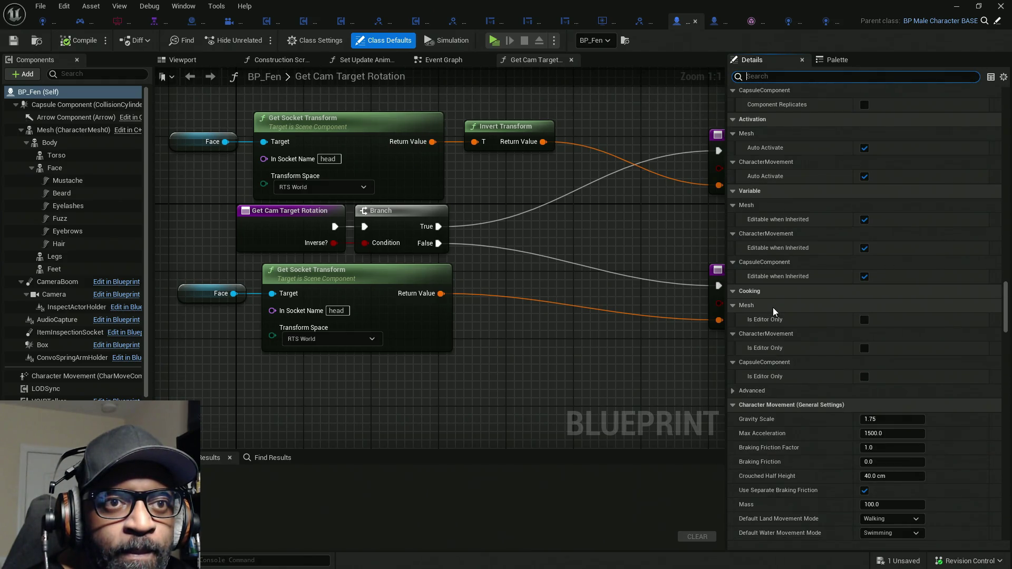
pyautogui.scroll(-8, 773, 308)
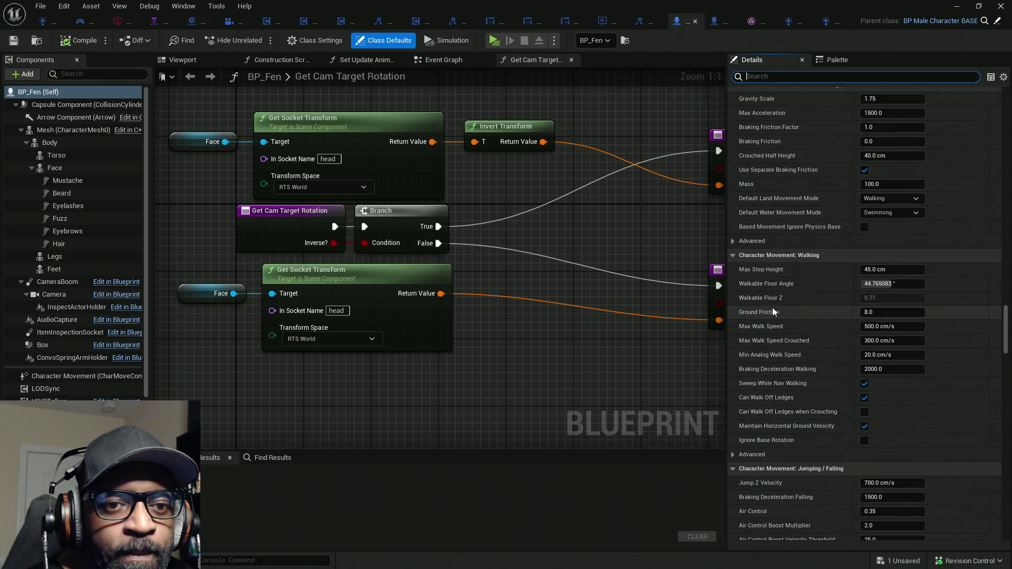
pyautogui.scroll(-3, 773, 308)
pyautogui.scroll(-10, 777, 308)
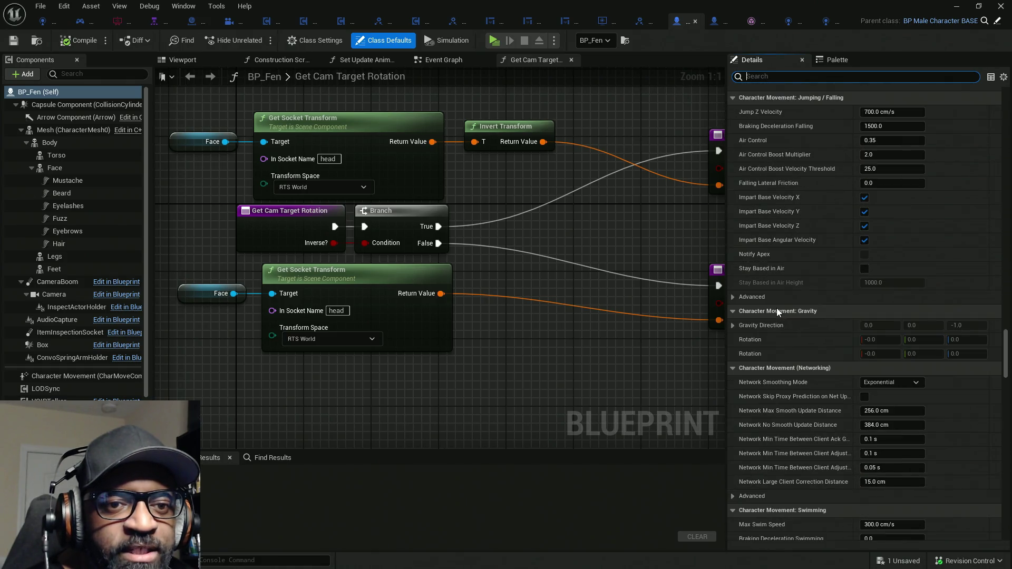
pyautogui.scroll(-15, 774, 309)
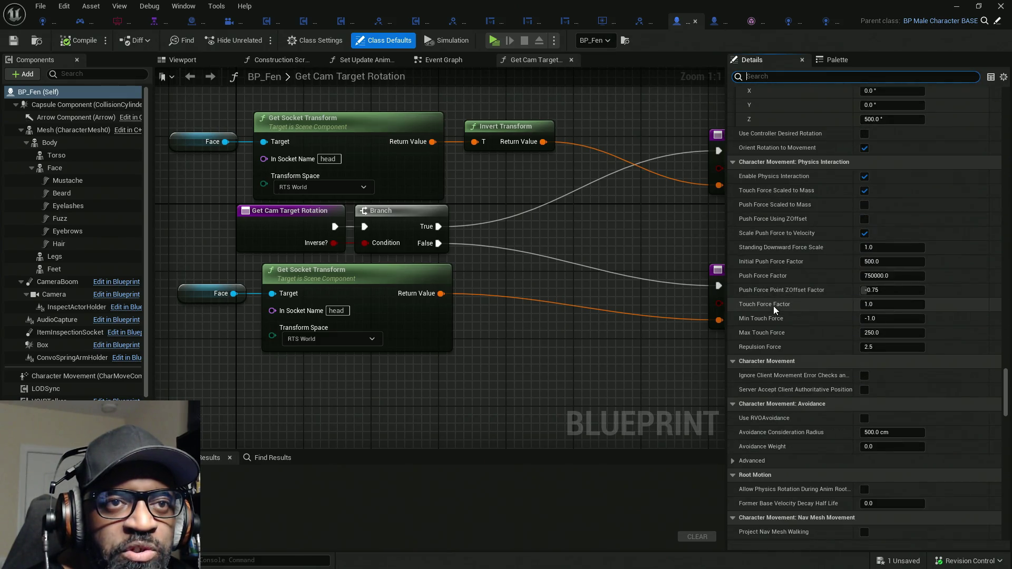
pyautogui.scroll(-10, 773, 306)
pyautogui.scroll(-2, 792, 295)
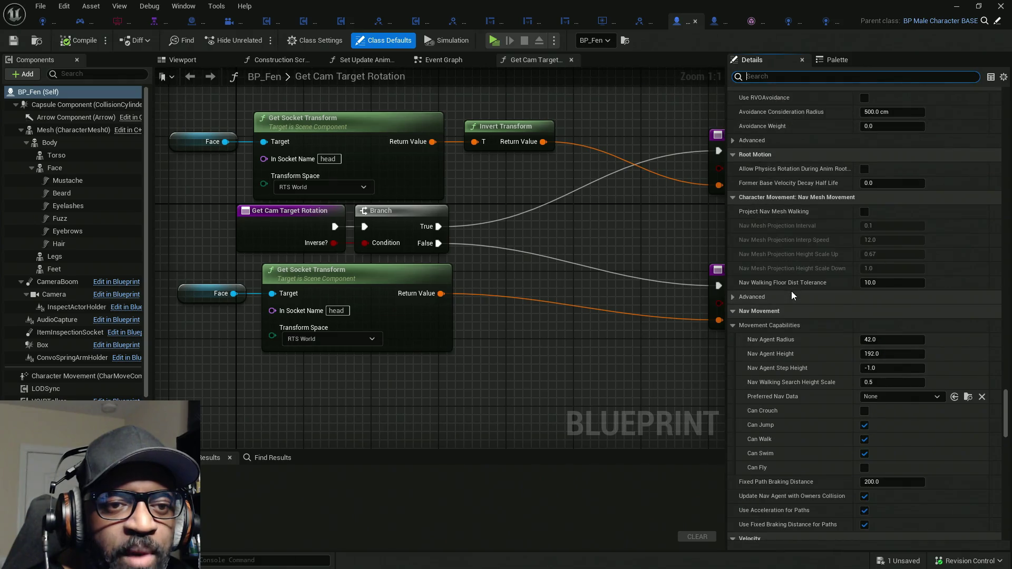
pyautogui.scroll(-7, 791, 293)
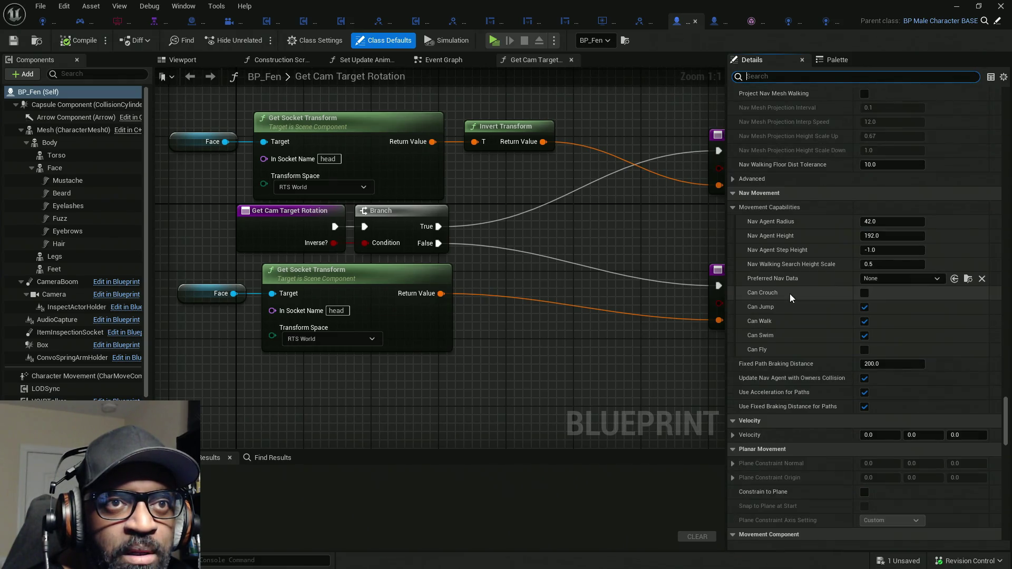
pyautogui.scroll(-6, 790, 293)
pyautogui.scroll(-11, 789, 293)
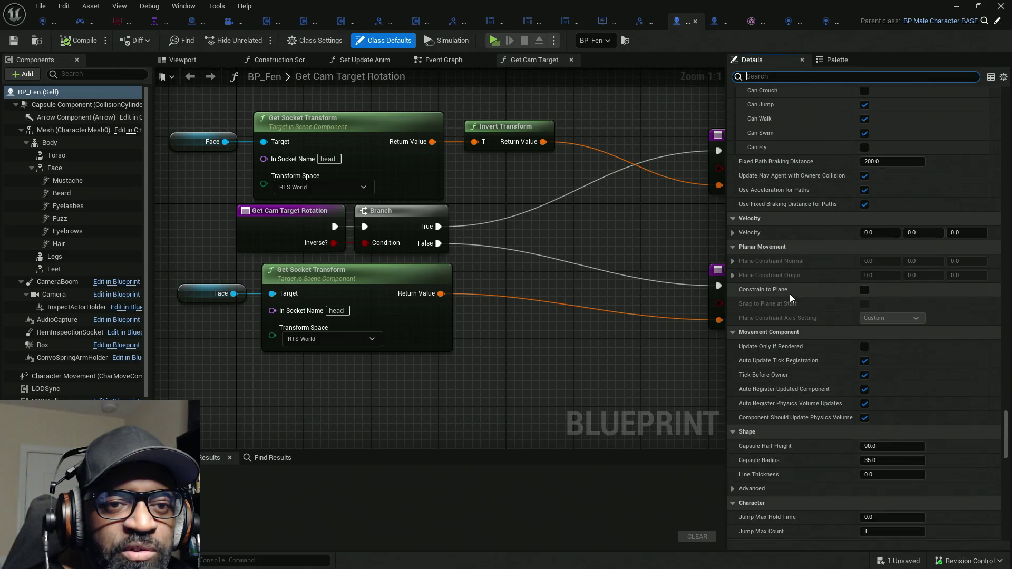
pyautogui.scroll(-10, 790, 294)
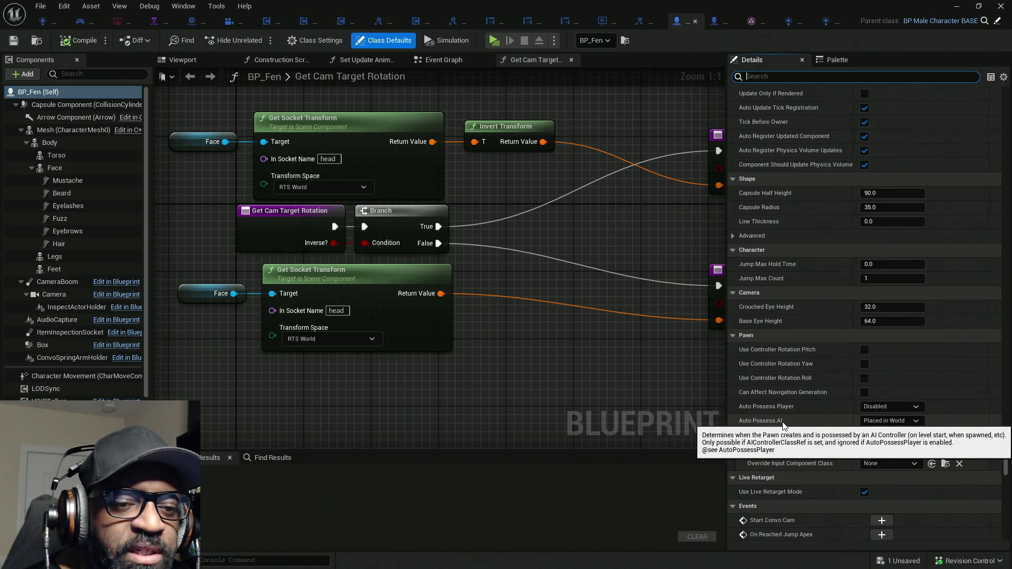
# Set BP_Fen's Auto Possess AI to Placed in World or Spawned and AI Controller Class to HC_AICntrlr_Fen
pyautogui.click(916, 422)
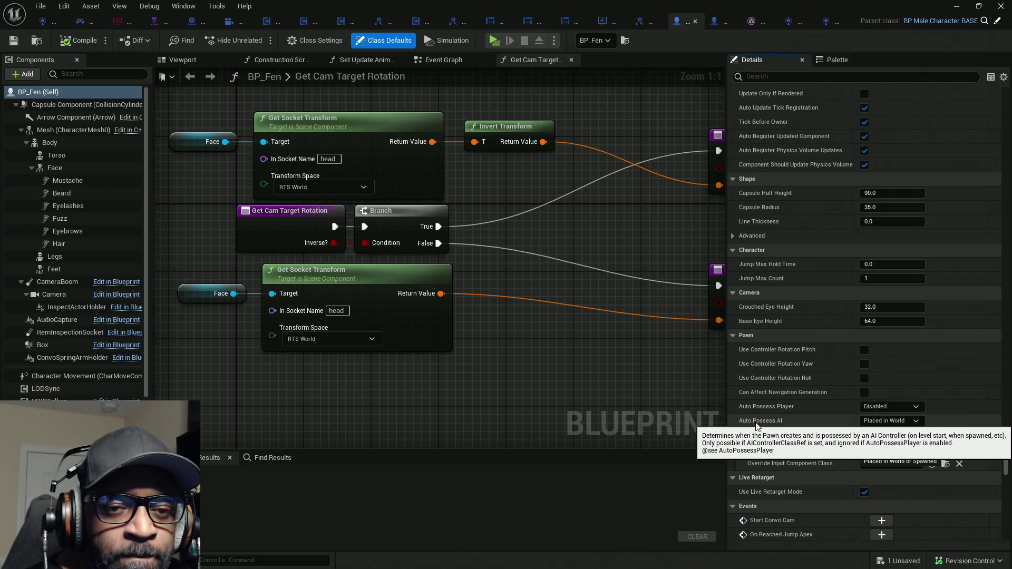
pyautogui.click(896, 420)
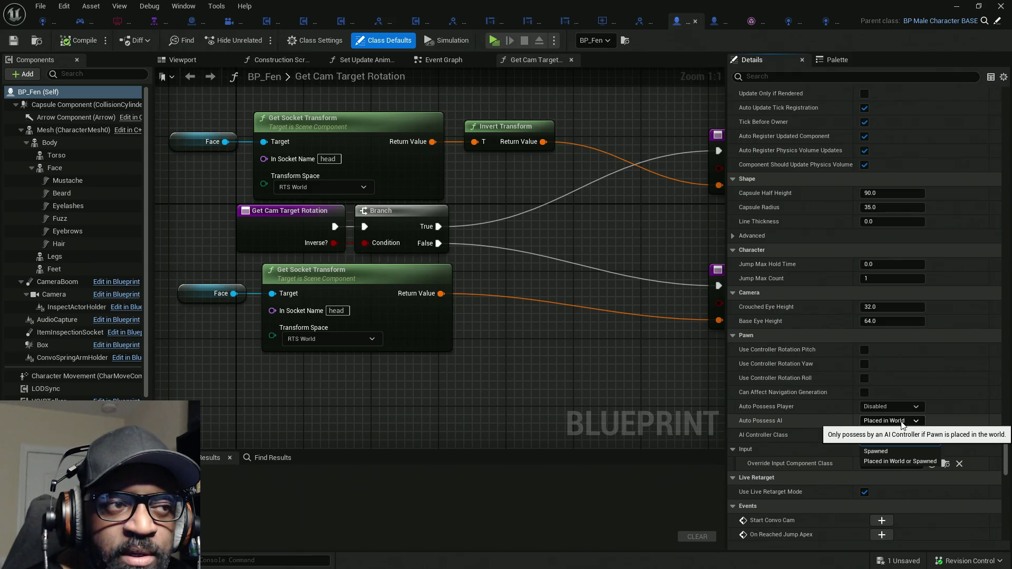
pyautogui.click(896, 421)
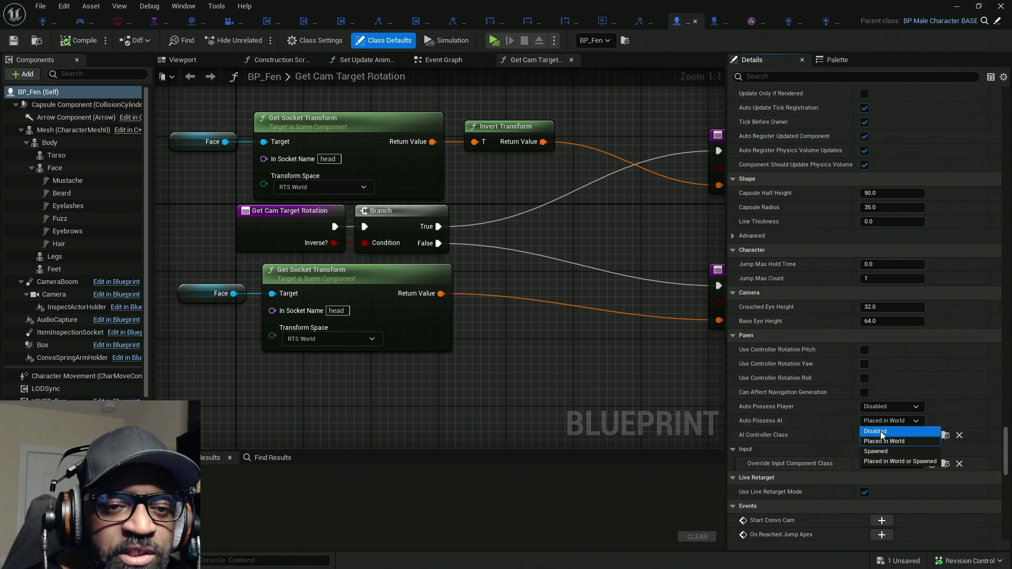
pyautogui.click(884, 463)
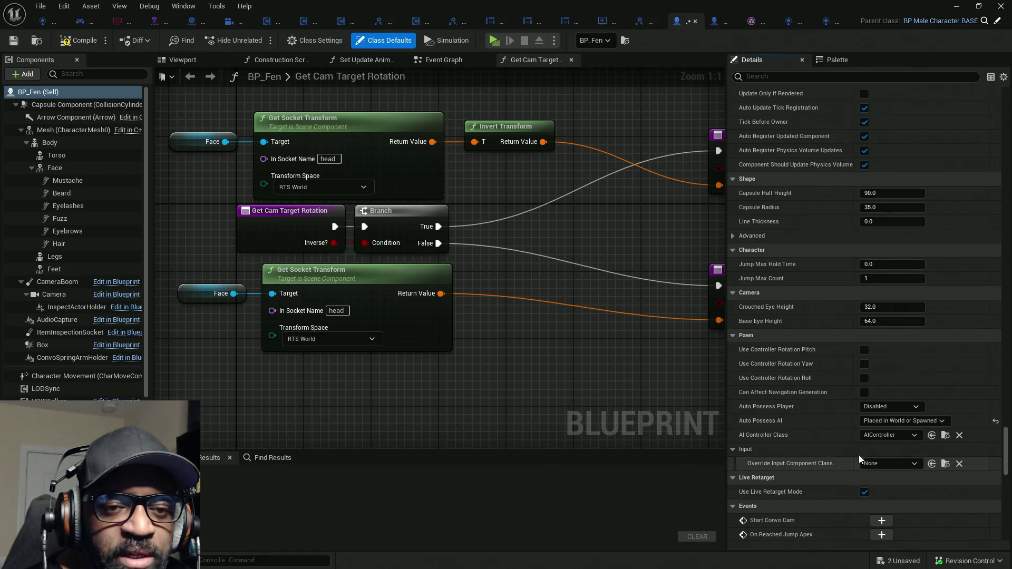
pyautogui.click(931, 435)
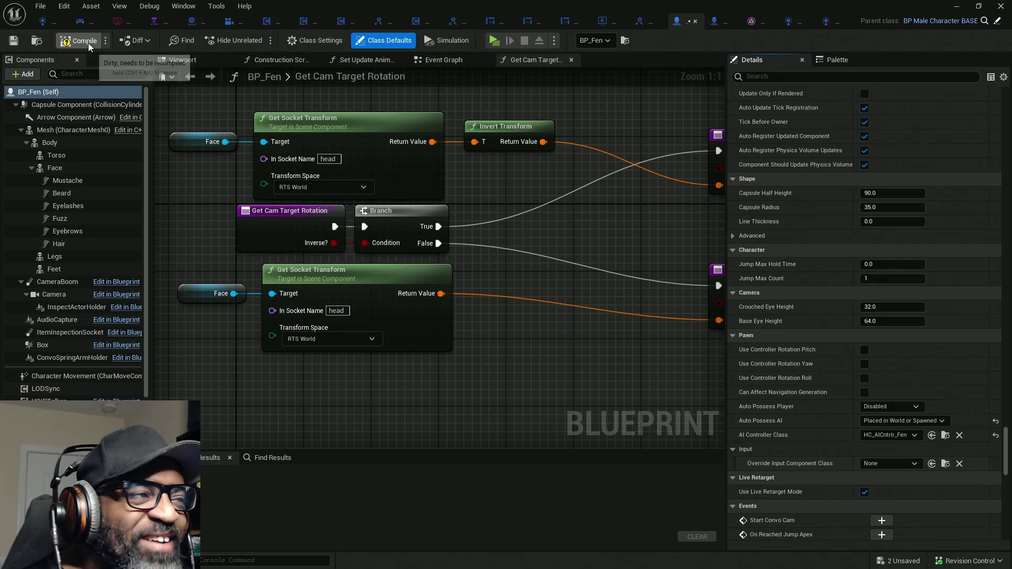
# Compile BP_Fen, then place the Invert Transform node just before the upper Return Node
pyautogui.press('F7')
pyautogui.moveTo(530, 306)
pyautogui.mouseDown()
pyautogui.moveTo(474, 321)
pyautogui.moveTo(446, 317)
pyautogui.moveTo(481, 324)
pyautogui.moveTo(477, 355)
pyautogui.moveTo(493, 356)
pyautogui.mouseUp()
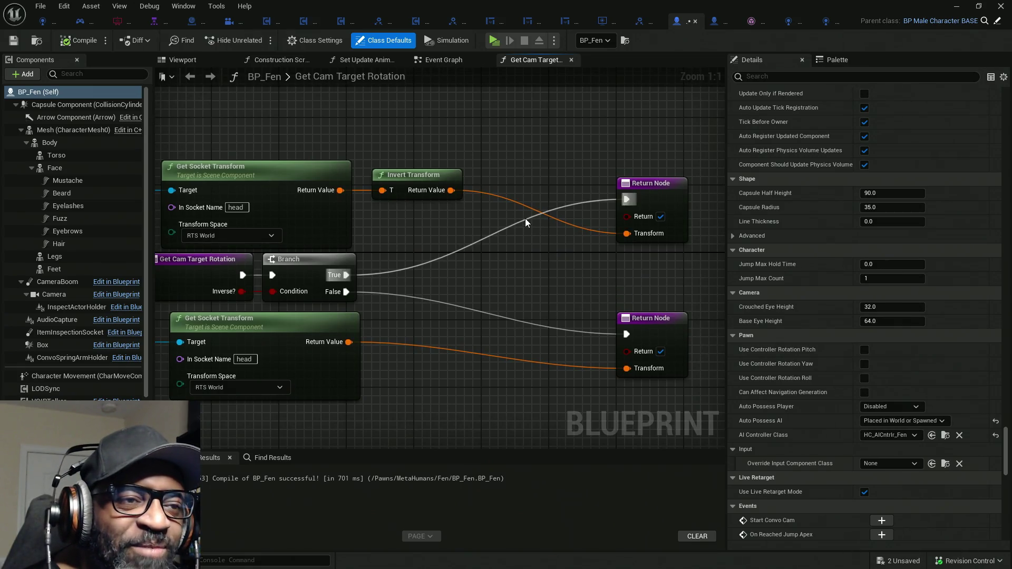
pyautogui.moveTo(410, 177); pyautogui.dragTo(551, 217)
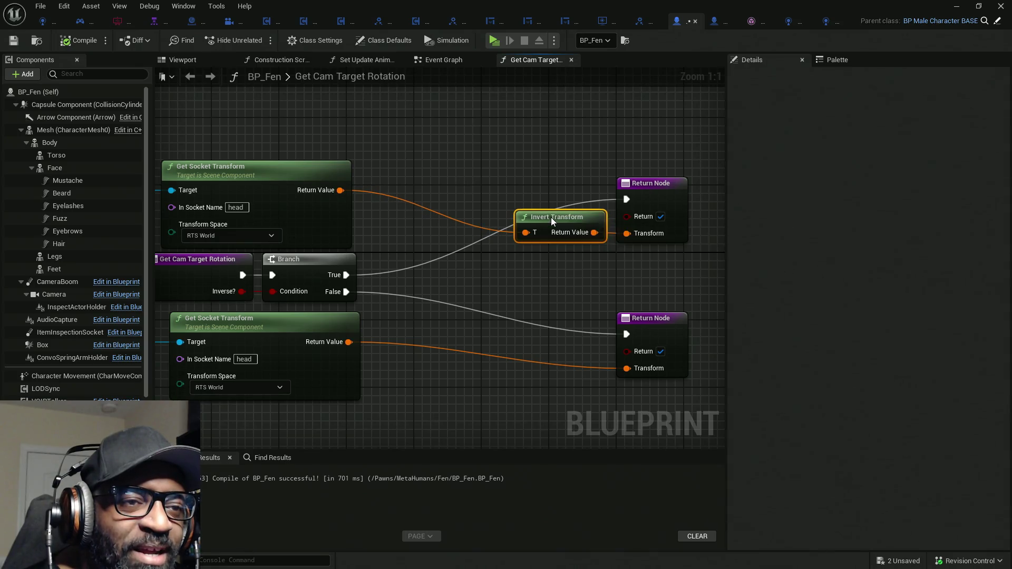
# Add a reroute knot on the True wire and reposition the upper Invert Transform and Return Node chain
pyautogui.doubleClick(467, 245)
pyautogui.moveTo(470, 248)
pyautogui.mouseDown()
pyautogui.moveTo(428, 186)
pyautogui.moveTo(409, 182)
pyautogui.mouseUp()
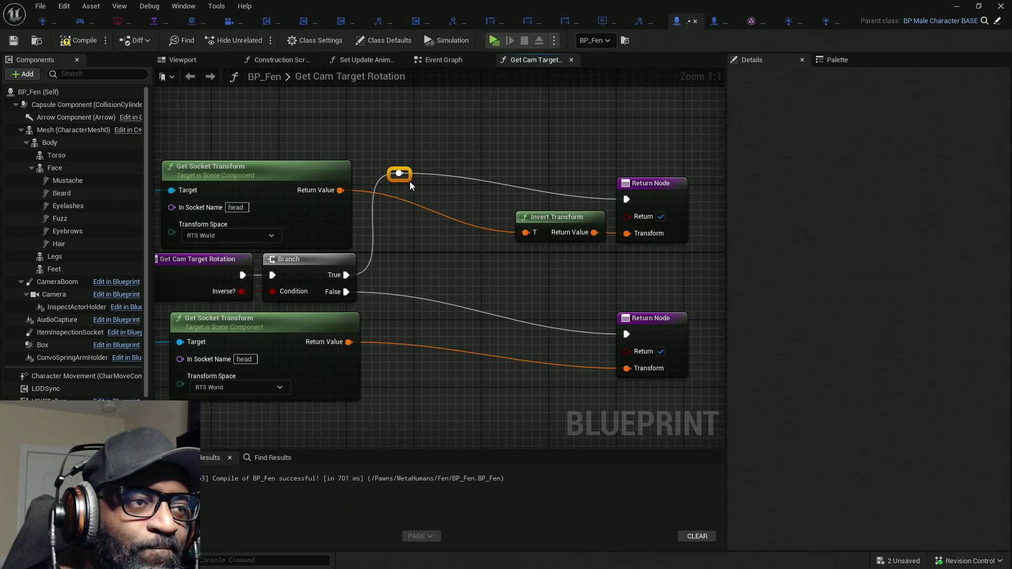
pyautogui.moveTo(480, 142); pyautogui.dragTo(678, 255)
pyautogui.moveTo(673, 199)
pyautogui.mouseDown()
pyautogui.moveTo(647, 174)
pyautogui.moveTo(558, 177)
pyautogui.mouseUp()
pyautogui.moveTo(524, 277)
pyautogui.mouseDown()
pyautogui.moveTo(522, 235)
pyautogui.moveTo(644, 228)
pyautogui.moveTo(610, 328)
pyautogui.mouseUp()
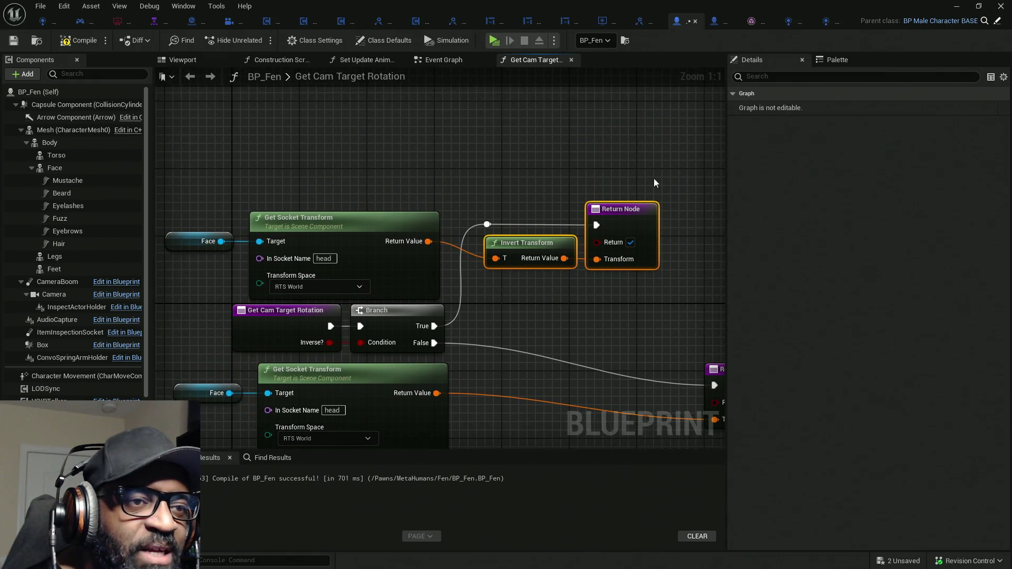
pyautogui.moveTo(659, 190); pyautogui.dragTo(540, 156)
pyautogui.moveTo(430, 220); pyautogui.dragTo(163, 272)
pyautogui.moveTo(629, 222)
pyautogui.mouseDown()
pyautogui.moveTo(416, 252)
pyautogui.moveTo(470, 262)
pyautogui.moveTo(497, 245)
pyautogui.moveTo(490, 230)
pyautogui.mouseUp()
pyautogui.moveTo(442, 318)
pyautogui.mouseDown()
pyautogui.moveTo(624, 274)
pyautogui.moveTo(553, 225)
pyautogui.moveTo(572, 303)
pyautogui.moveTo(582, 274)
pyautogui.mouseUp()
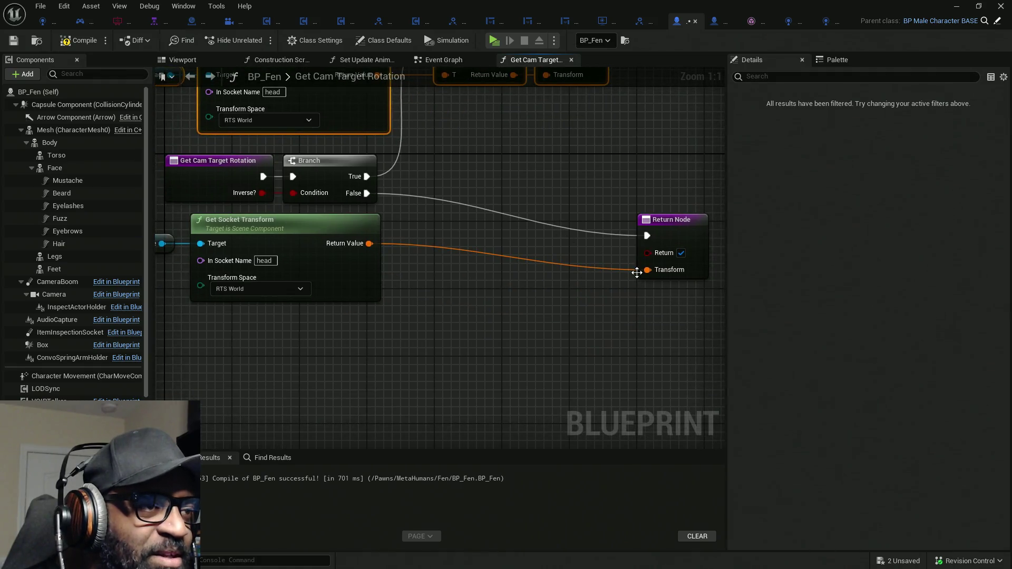
# Add a reroute knot on the False wire and rearrange the lower Return Node, Face and Get Socket Transform nodes
pyautogui.moveTo(440, 287)
pyautogui.mouseDown()
pyautogui.moveTo(457, 287)
pyautogui.moveTo(452, 339)
pyautogui.mouseUp()
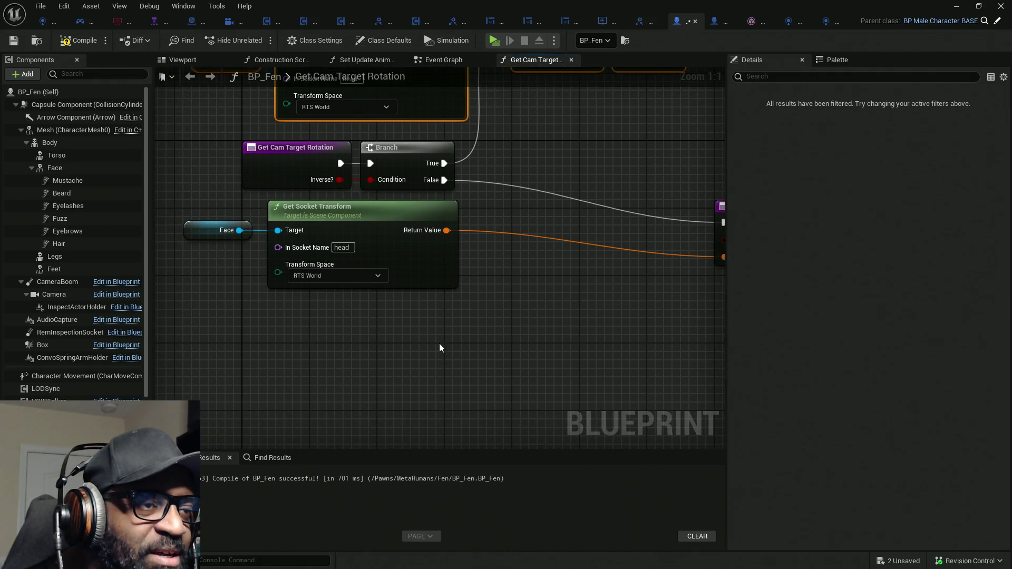
pyautogui.moveTo(601, 316); pyautogui.dragTo(410, 338)
pyautogui.moveTo(586, 248)
pyautogui.mouseDown()
pyautogui.moveTo(499, 268)
pyautogui.moveTo(476, 253)
pyautogui.mouseUp()
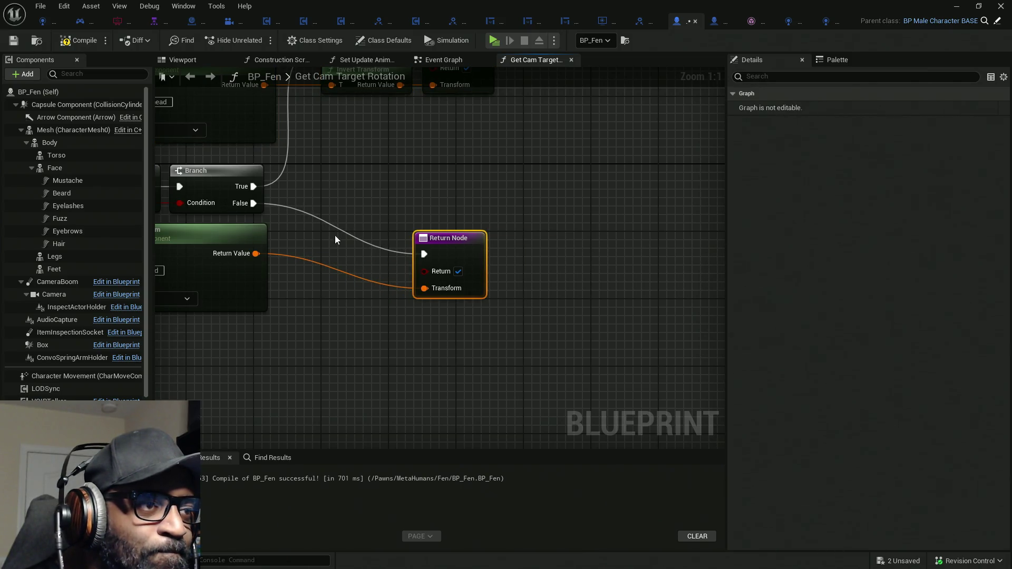
pyautogui.doubleClick(330, 226)
pyautogui.moveTo(330, 228)
pyautogui.mouseDown()
pyautogui.moveTo(306, 241)
pyautogui.moveTo(310, 252)
pyautogui.mouseUp()
pyautogui.click(453, 243)
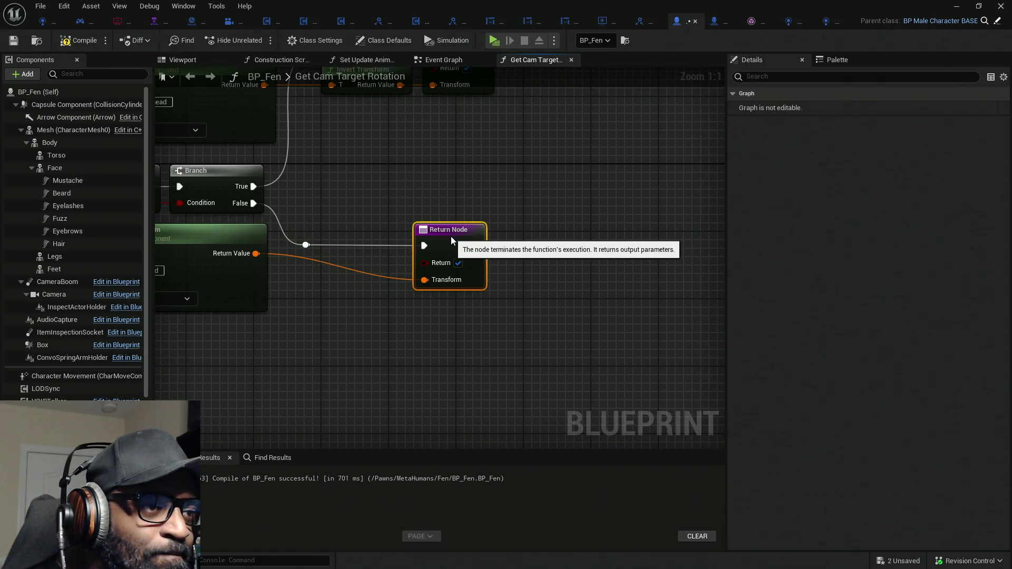
pyautogui.moveTo(415, 340); pyautogui.dragTo(217, 242)
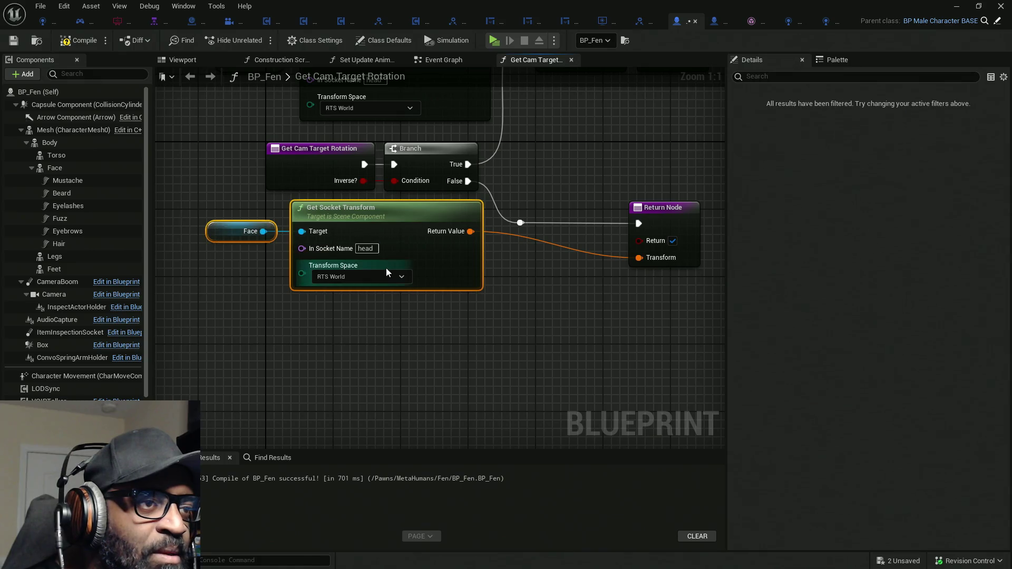
pyautogui.moveTo(443, 280); pyautogui.dragTo(445, 306)
pyautogui.moveTo(710, 315); pyautogui.dragTo(183, 226)
# Align both reroute knots with Invert Transform, then compile BP_Fen and save all assets
pyautogui.moveTo(559, 180); pyautogui.dragTo(522, 315)
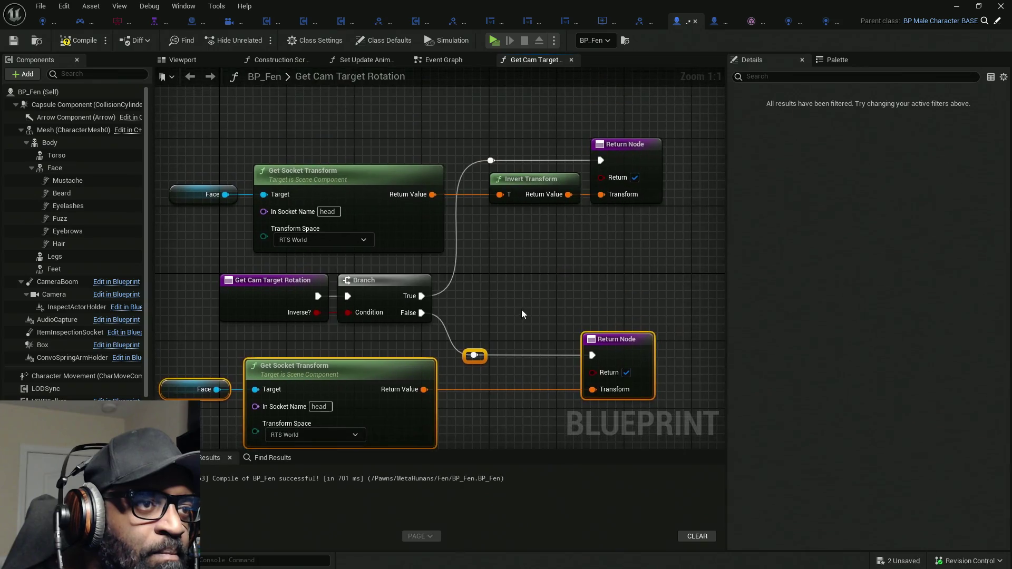
pyautogui.moveTo(512, 398)
pyautogui.mouseDown()
pyautogui.moveTo(441, 97)
pyautogui.moveTo(456, 120)
pyautogui.mouseUp()
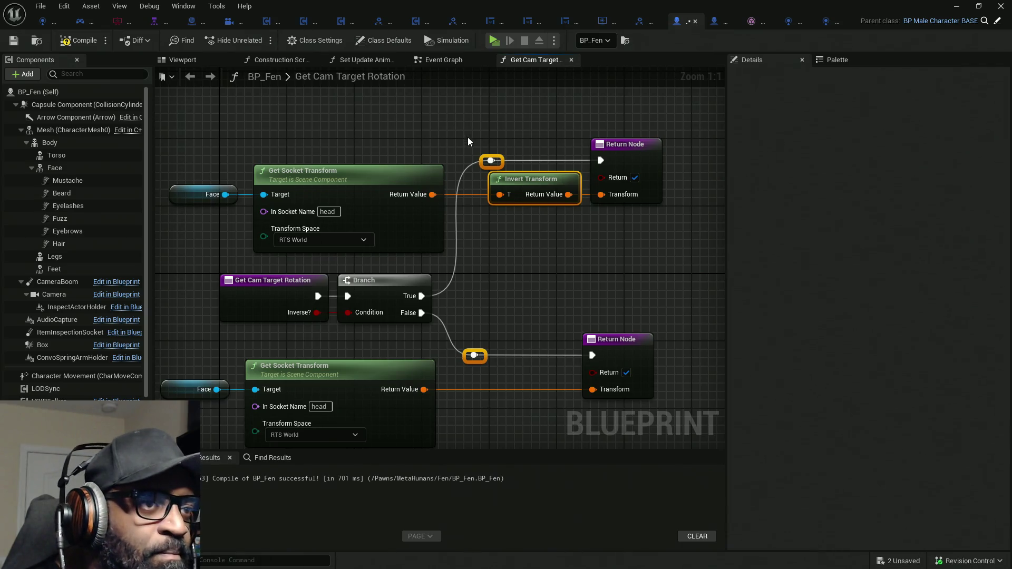
pyautogui.hotkey('shift', 'd')
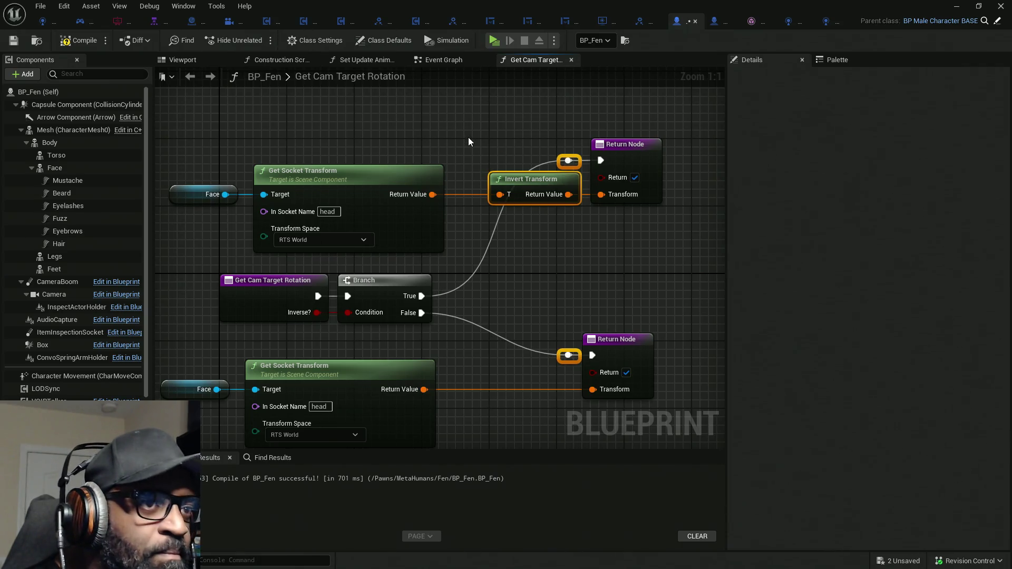
pyautogui.hotkey('shift', 'a')
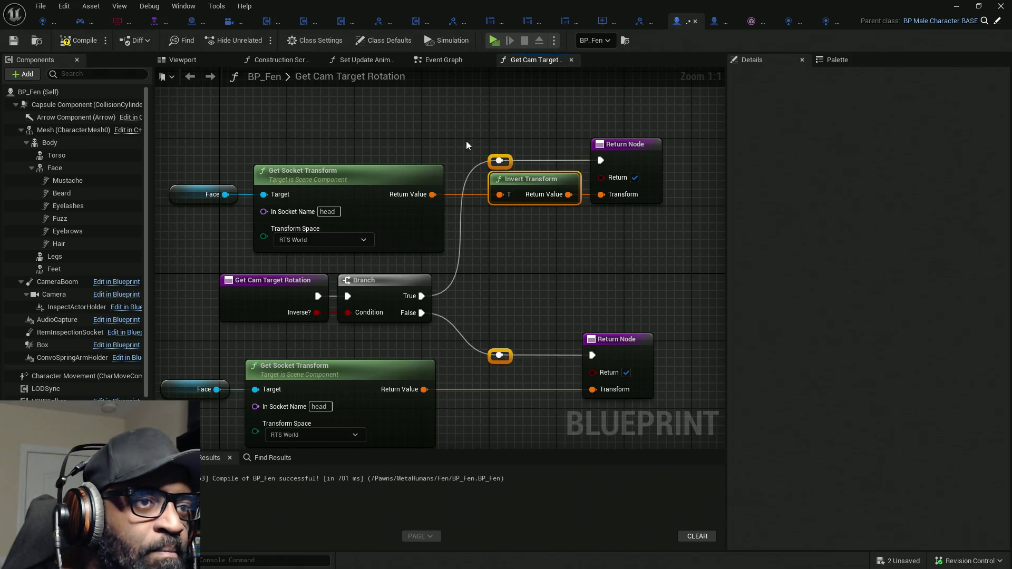
pyautogui.click(565, 276)
pyautogui.moveTo(556, 289); pyautogui.dragTo(584, 225)
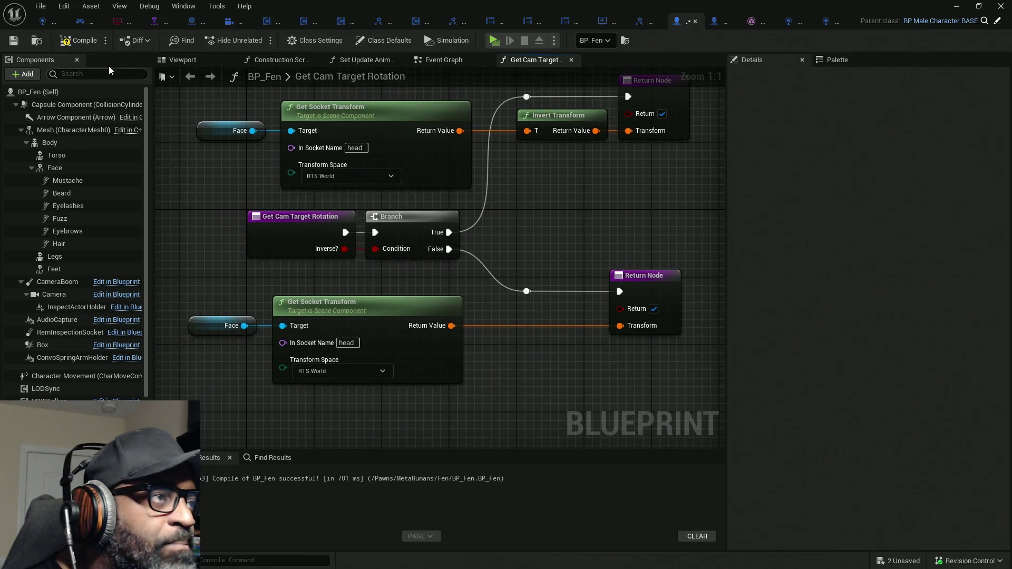
pyautogui.click(79, 40)
pyautogui.hotkey('ctrl', 'shift', 's')
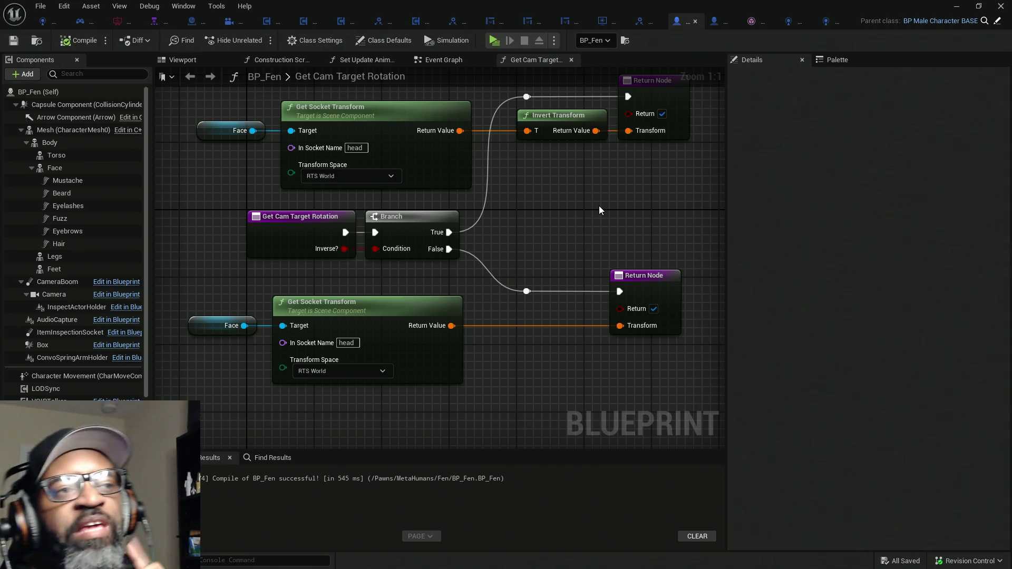
# Look over HC_AICntrlr_Fen, then in BP_Fen collapse Mesh in Components and select AC_NPC
pyautogui.click(828, 27)
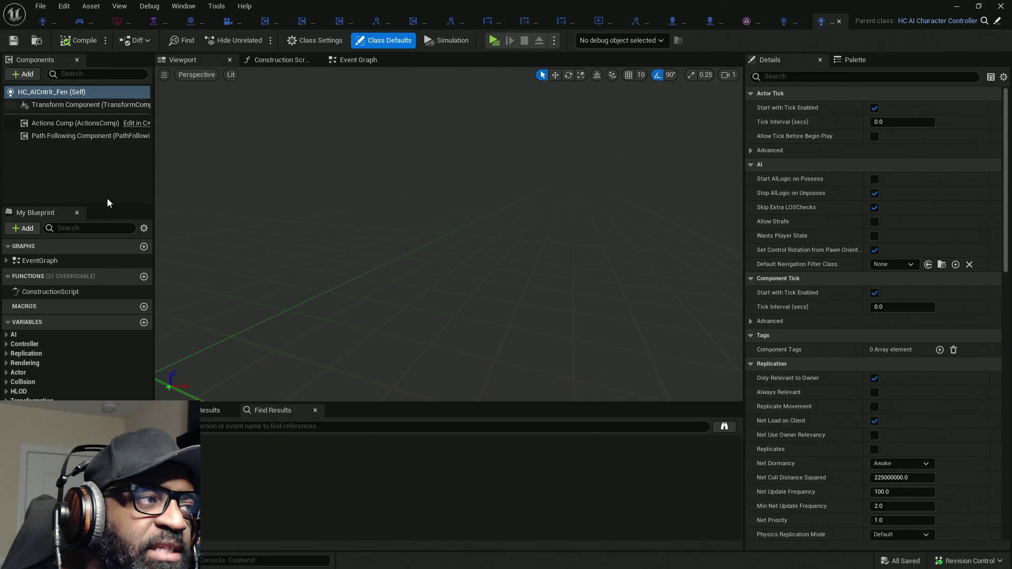
pyautogui.moveTo(122, 206); pyautogui.dragTo(122, 150)
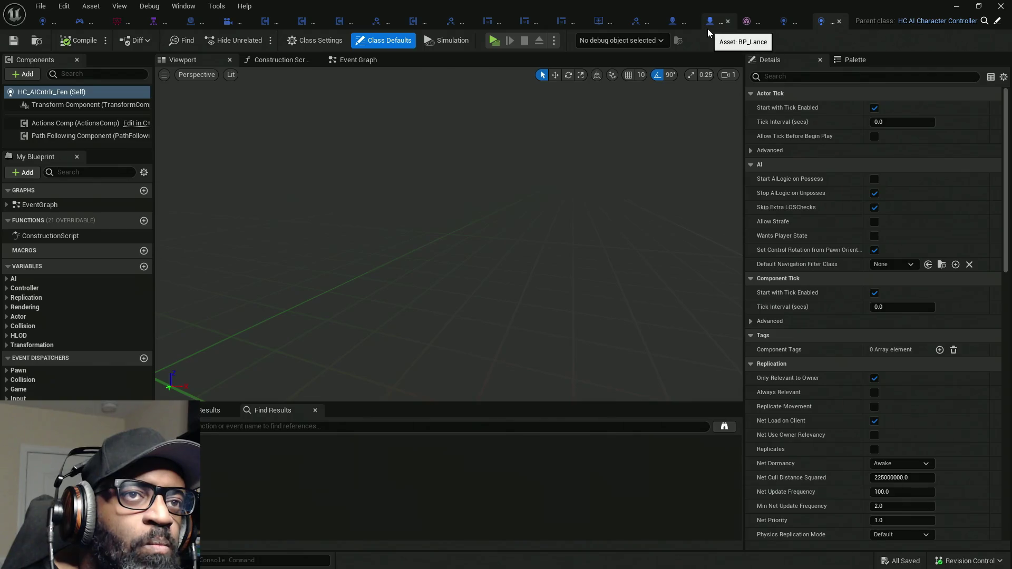
pyautogui.click(668, 27)
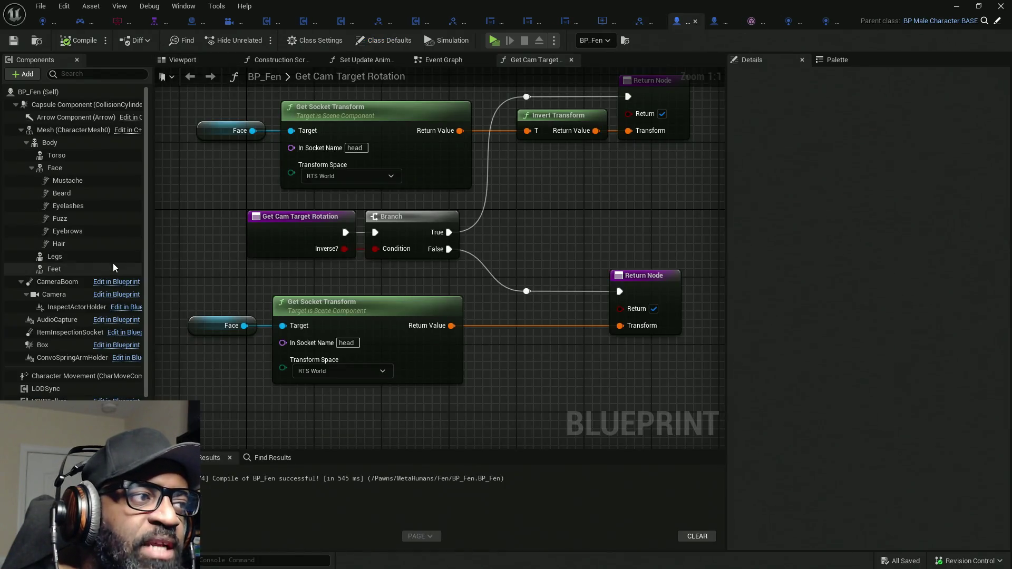
pyautogui.moveTo(79, 401); pyautogui.dragTo(80, 298)
pyautogui.click(22, 130)
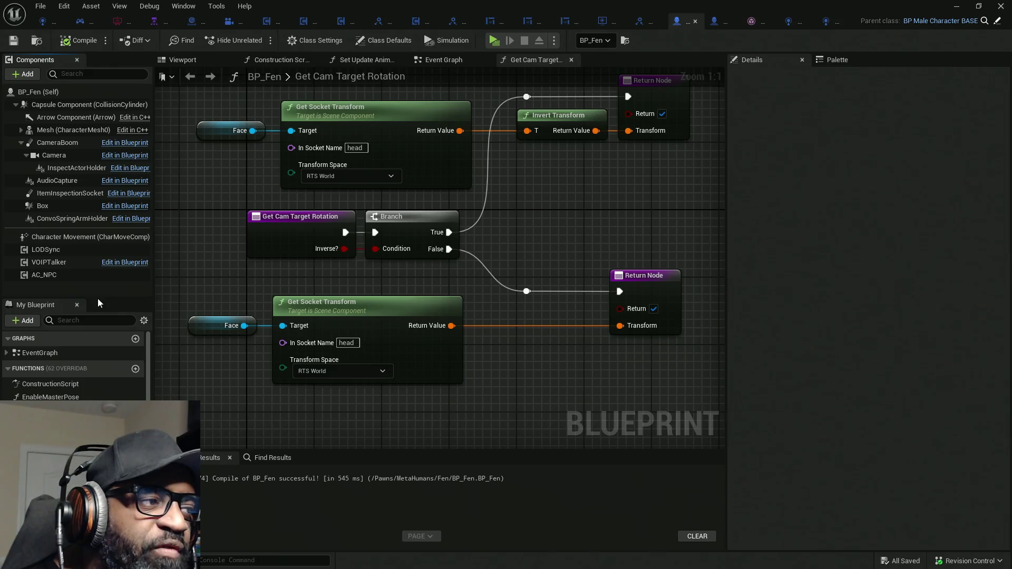
pyautogui.moveTo(98, 298); pyautogui.dragTo(98, 294)
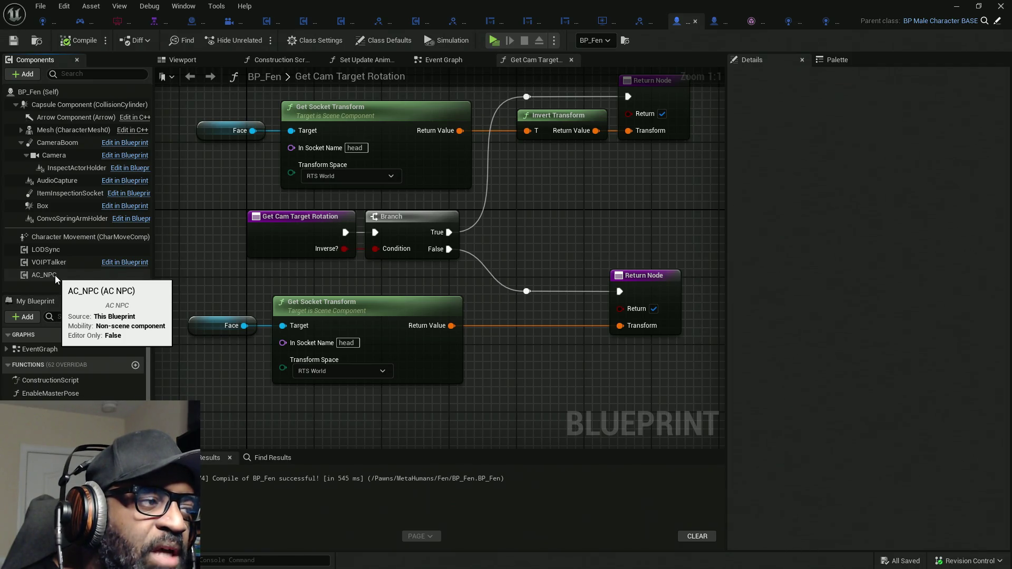
pyautogui.click(47, 275)
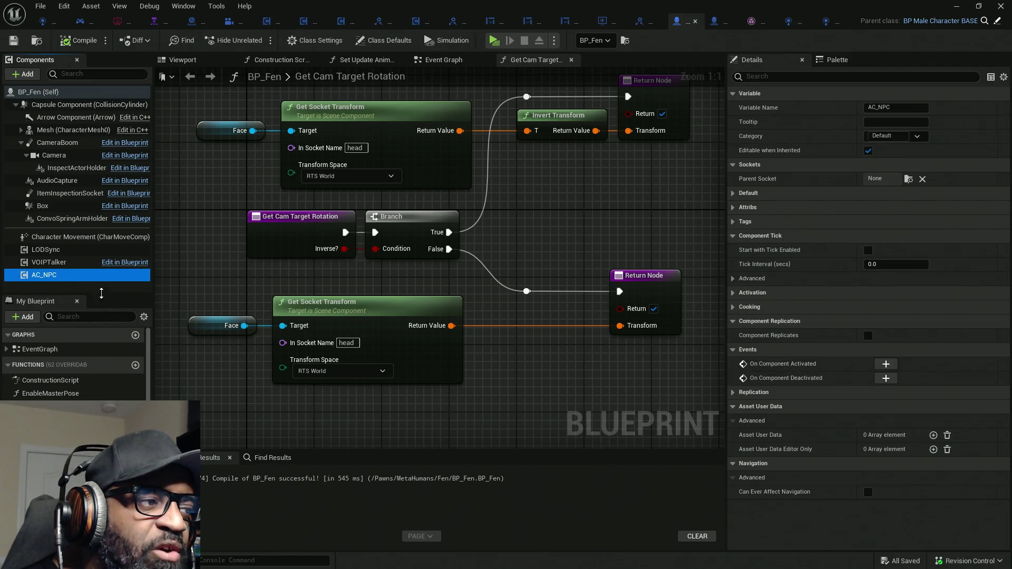
pyautogui.moveTo(101, 294); pyautogui.dragTo(103, 290)
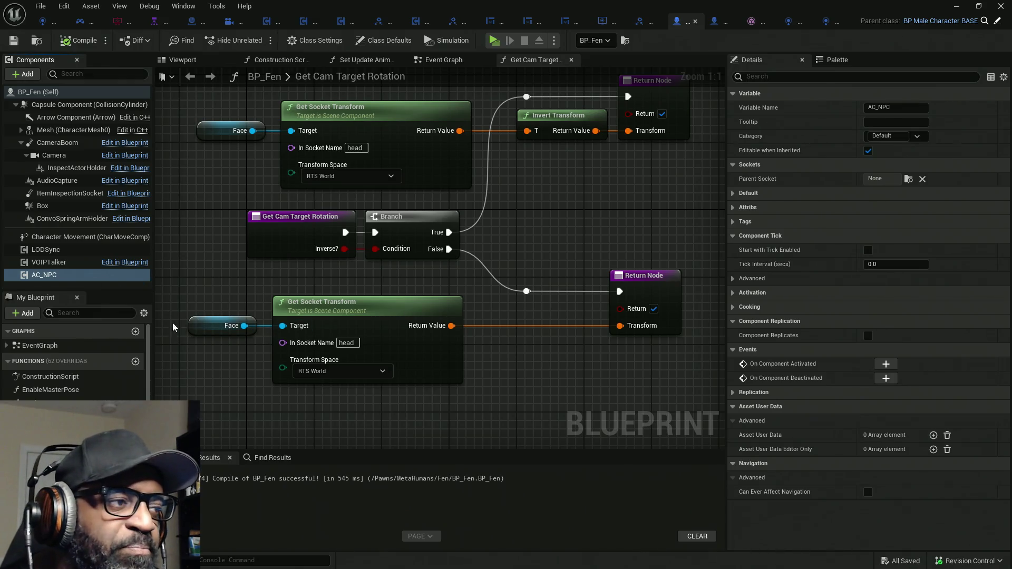
# Copy AC_NPC from BP_Fen, paste it into HC_AI_CharacterController's Components list, and go back to BP_Fen
pyautogui.rightClick(71, 274)
pyautogui.moveTo(111, 321)
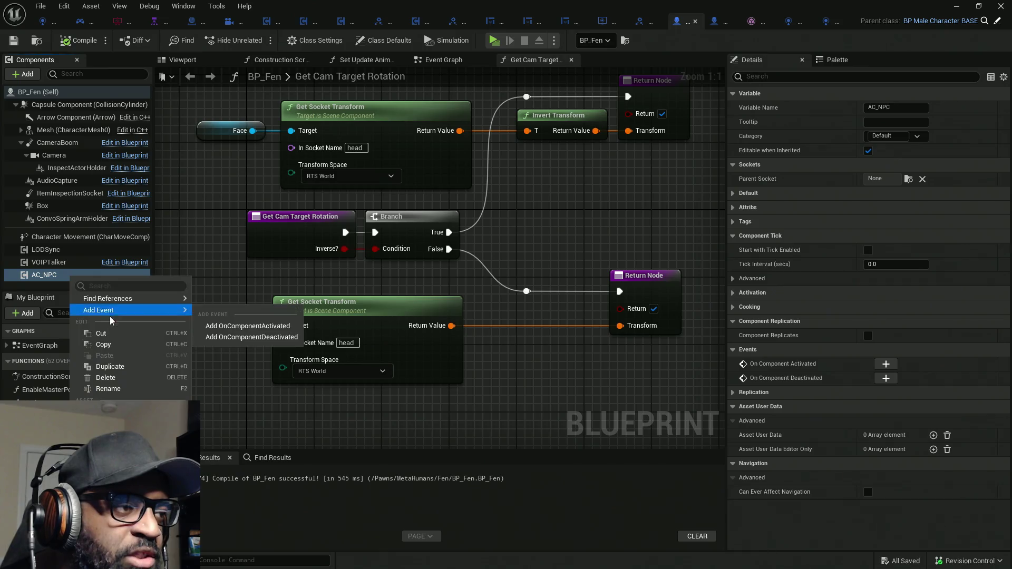
pyautogui.click(106, 346)
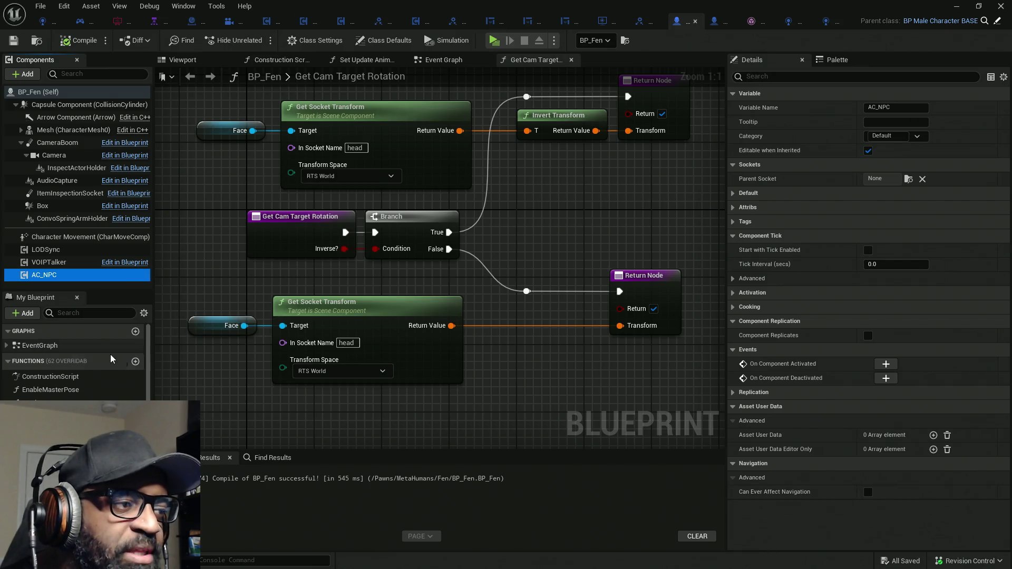
pyautogui.click(796, 25)
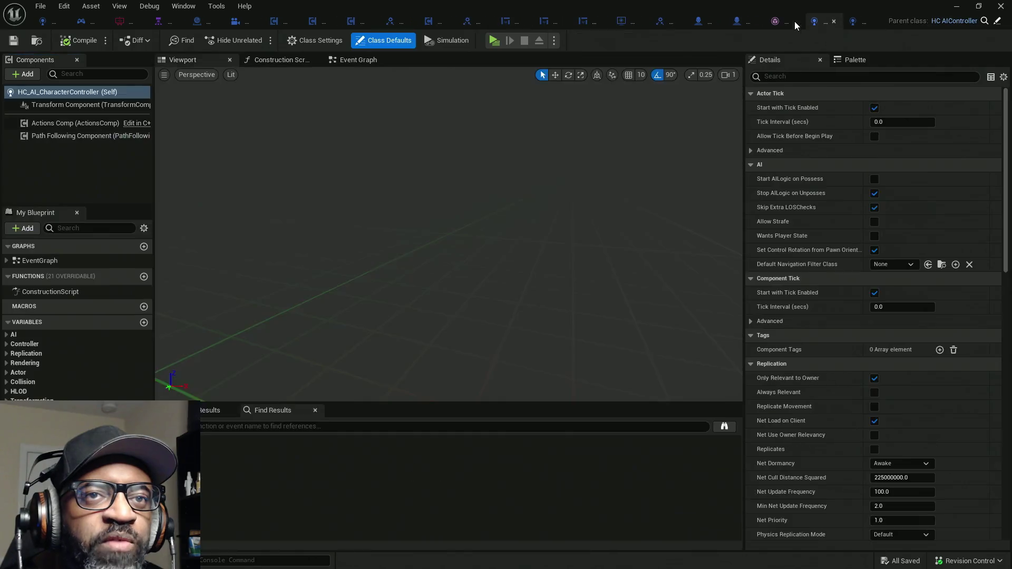
pyautogui.rightClick(80, 177)
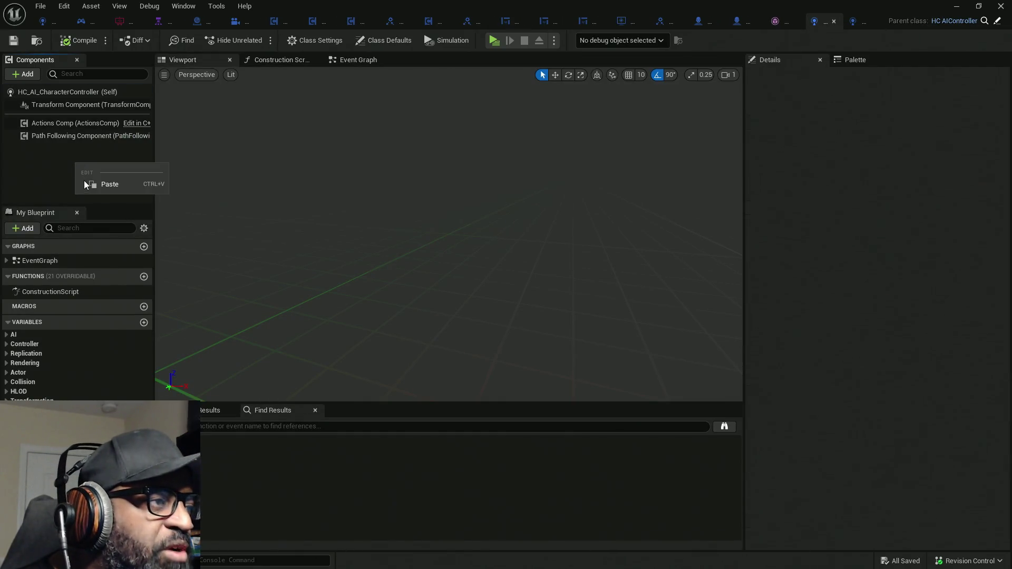
pyautogui.click(97, 183)
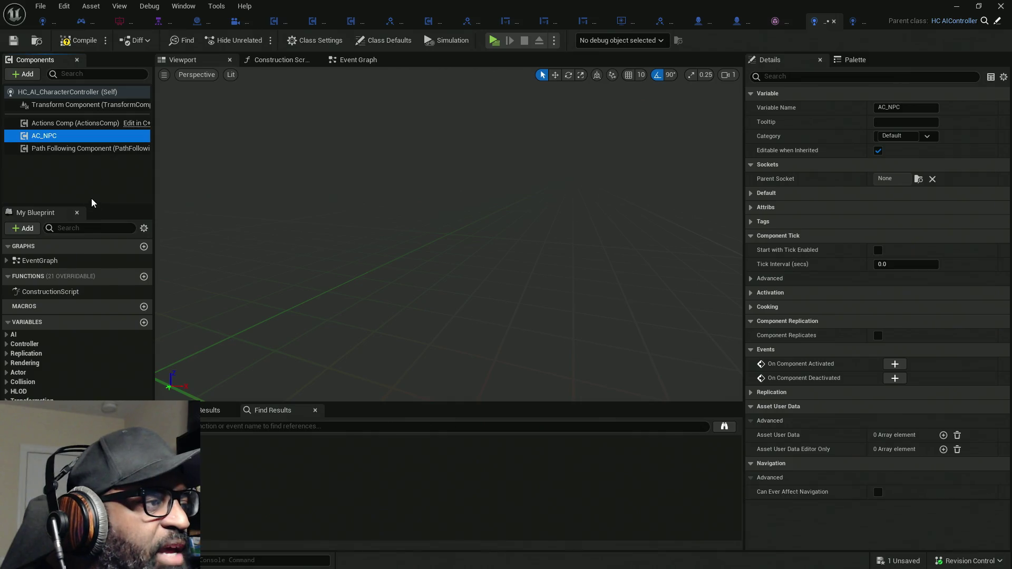
pyautogui.moveTo(95, 206); pyautogui.dragTo(98, 169)
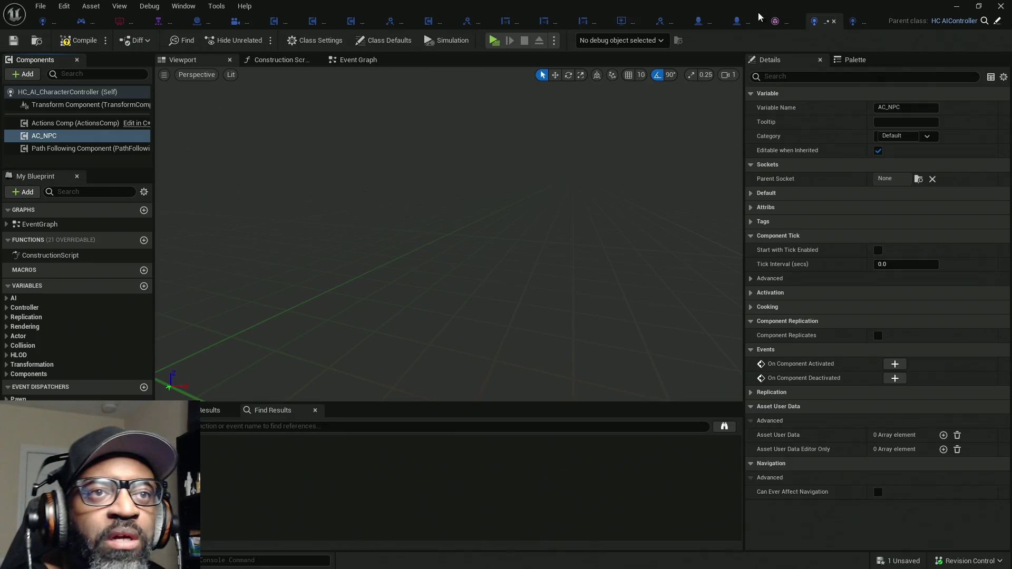
pyautogui.click(706, 26)
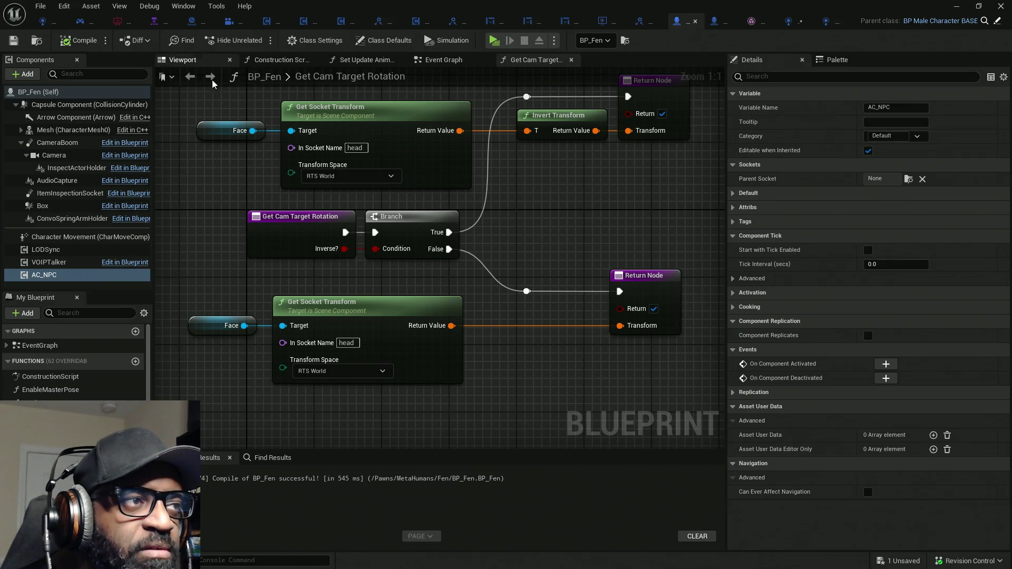
# From the Viewport, run Find References > By Name on AC_NPC and open the listed result
pyautogui.click(183, 60)
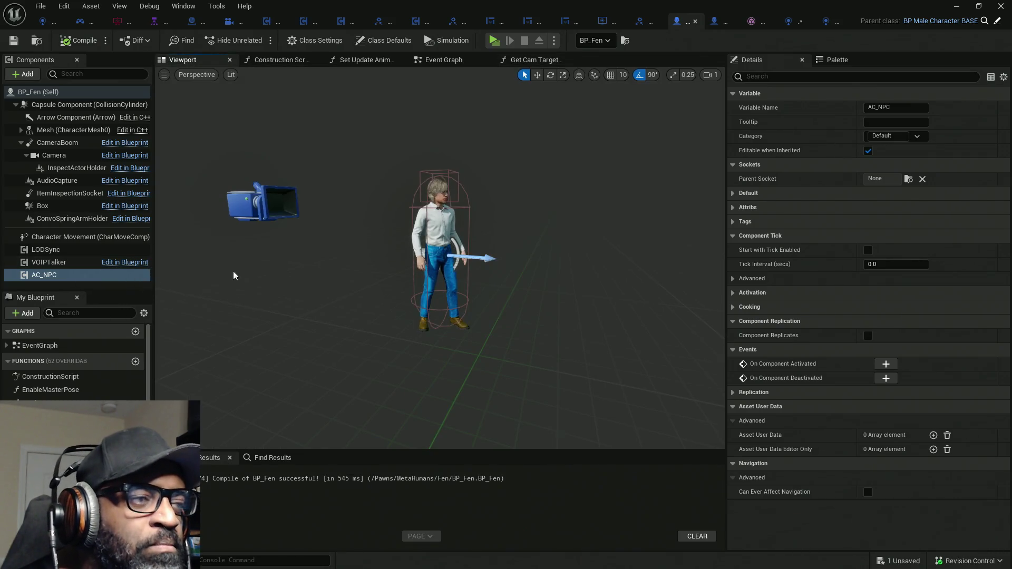
pyautogui.scroll(3, 441, 190)
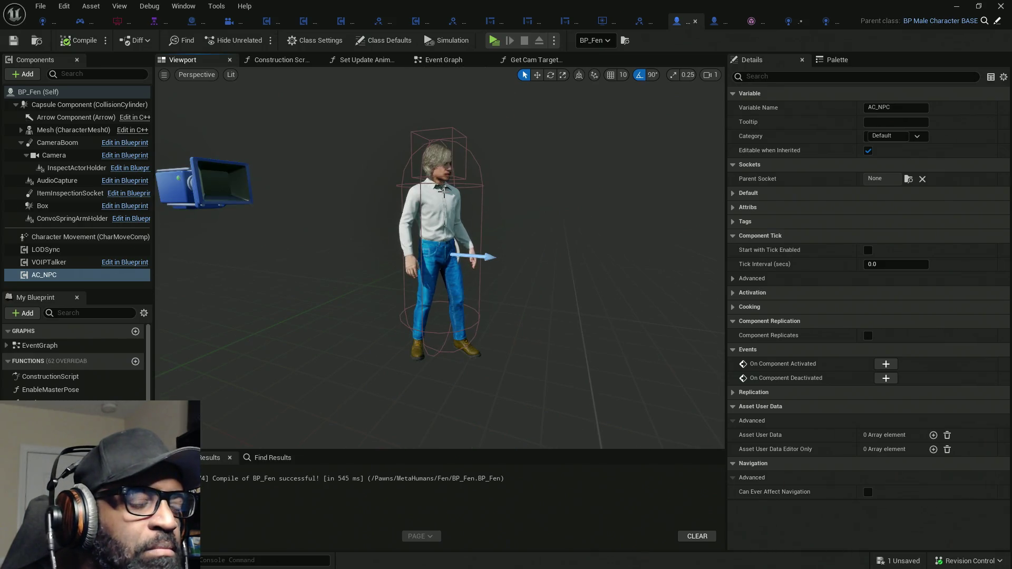
pyautogui.scroll(2, 509, 189)
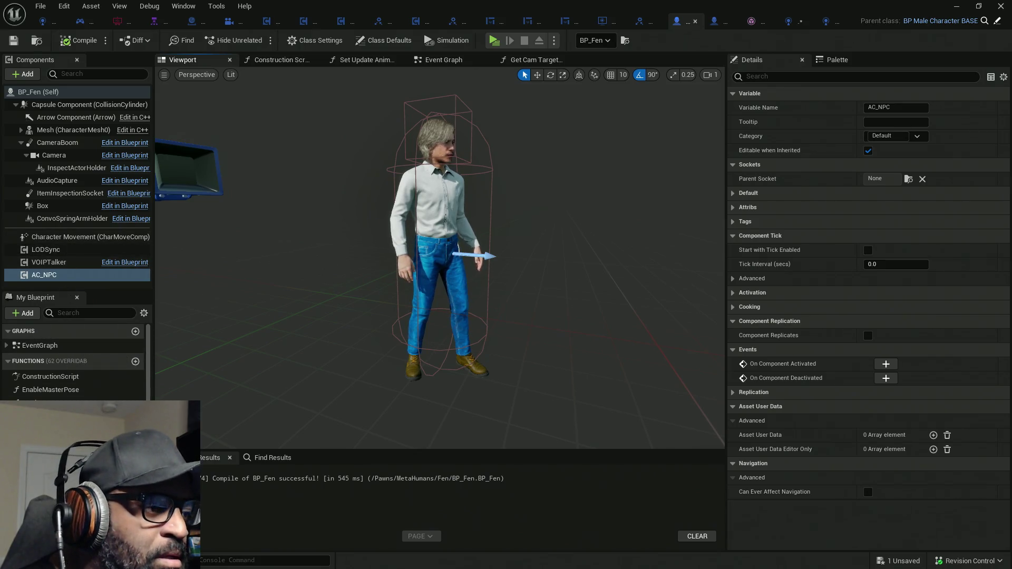
pyautogui.rightClick(66, 280)
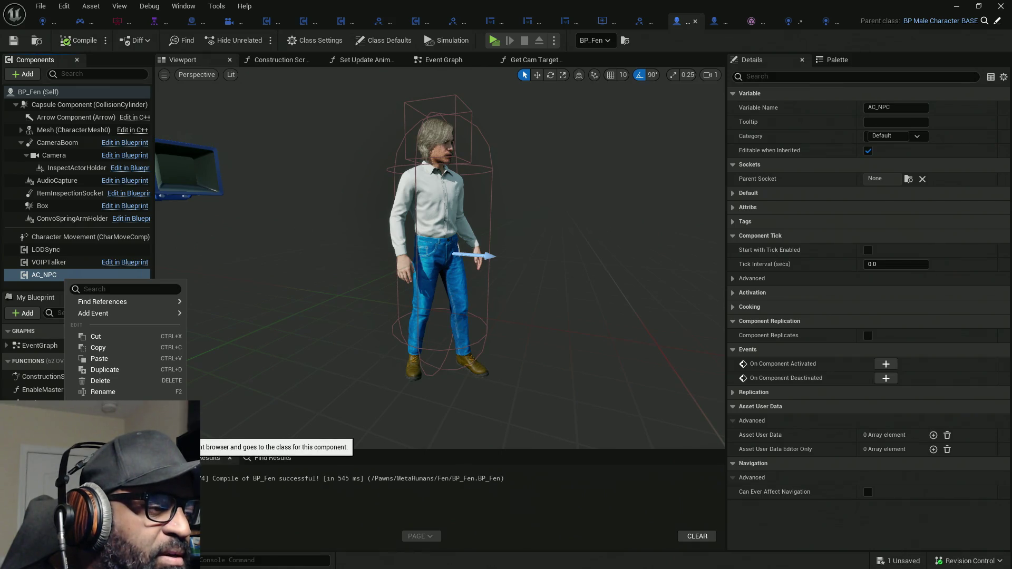
pyautogui.moveTo(140, 314)
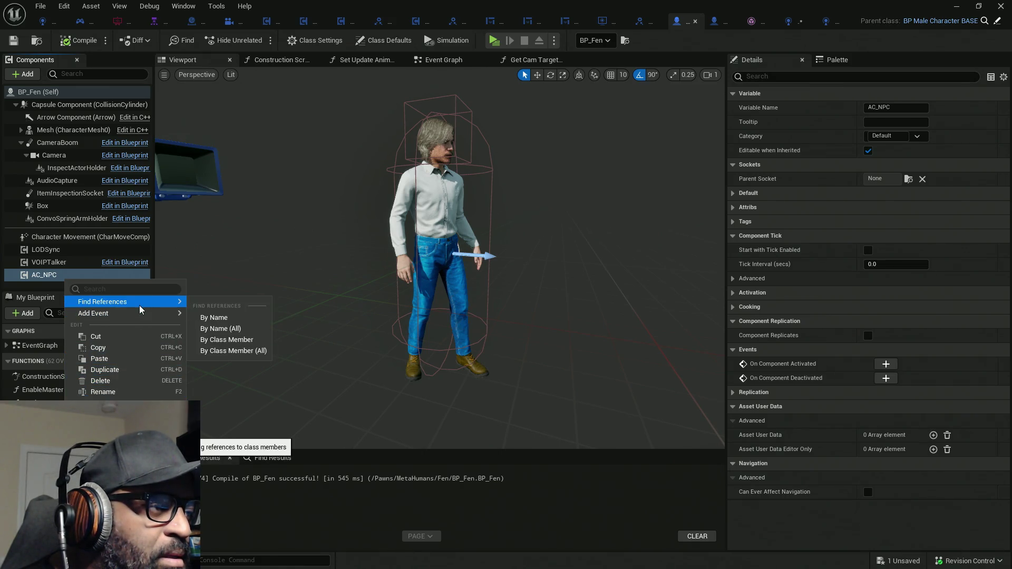
pyautogui.click(216, 317)
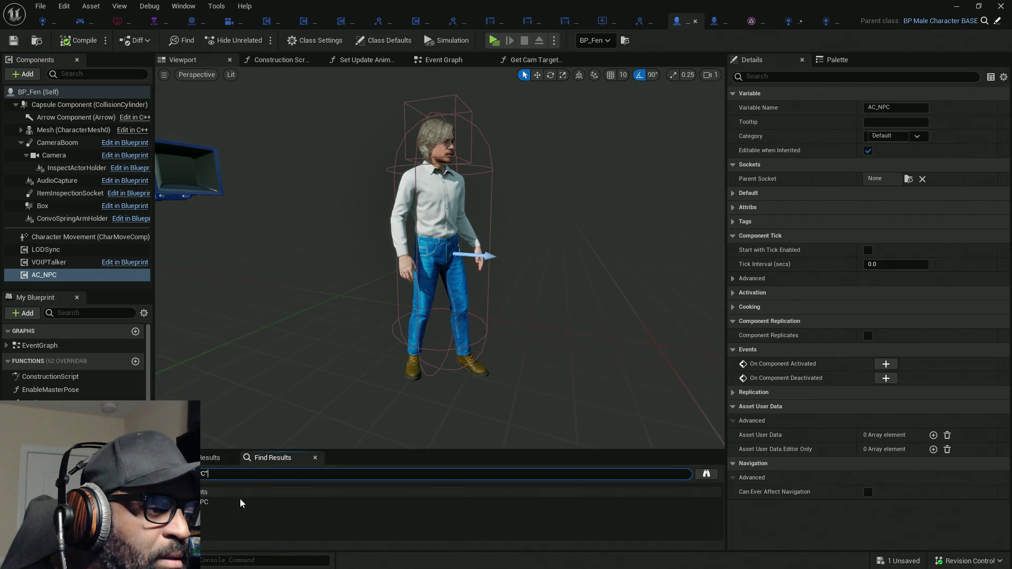
pyautogui.doubleClick(237, 502)
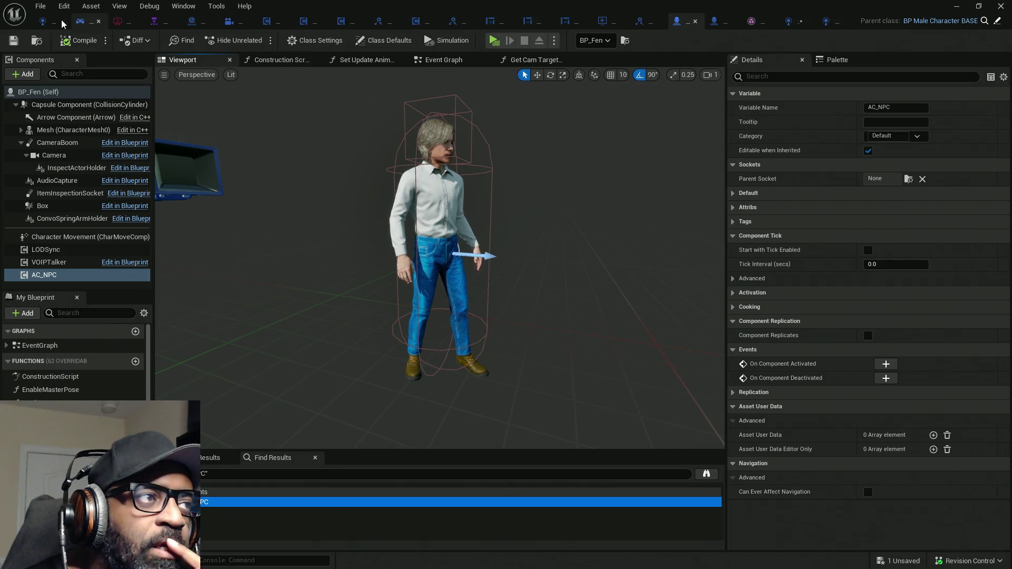
# Switch to the HC_PlayerController blueprint and nudge the Components/My Blueprint splitter slightly
pyautogui.click(83, 25)
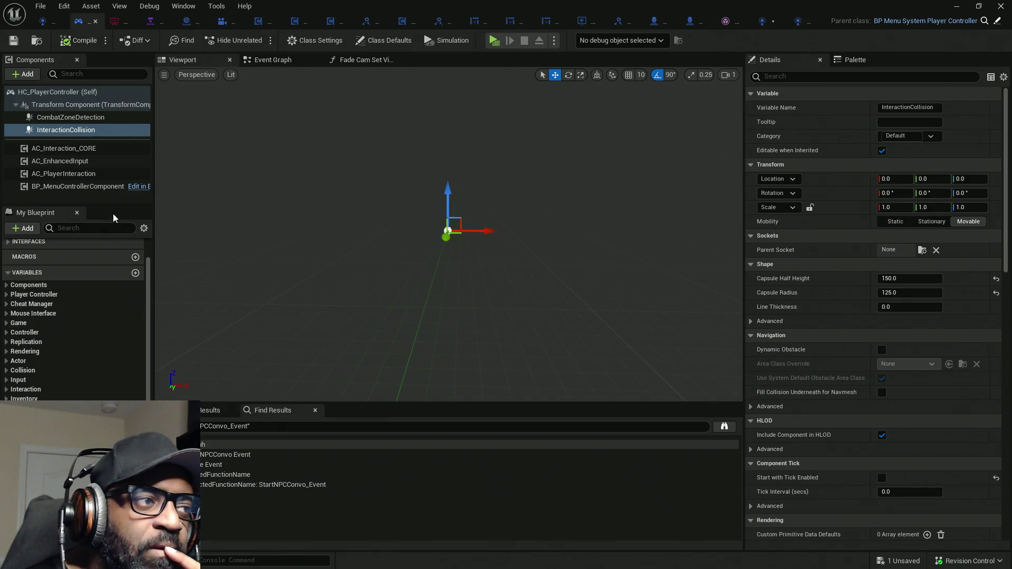
pyautogui.moveTo(115, 205); pyautogui.dragTo(115, 199)
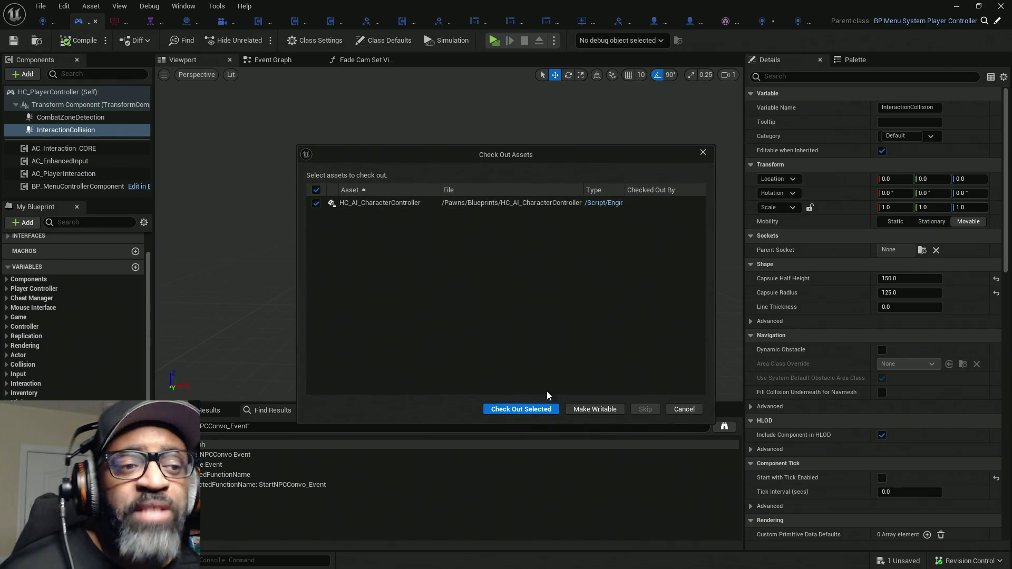
# Check out HC_AI_CharacterController and dismiss the validation-failed warning
pyautogui.click(527, 410)
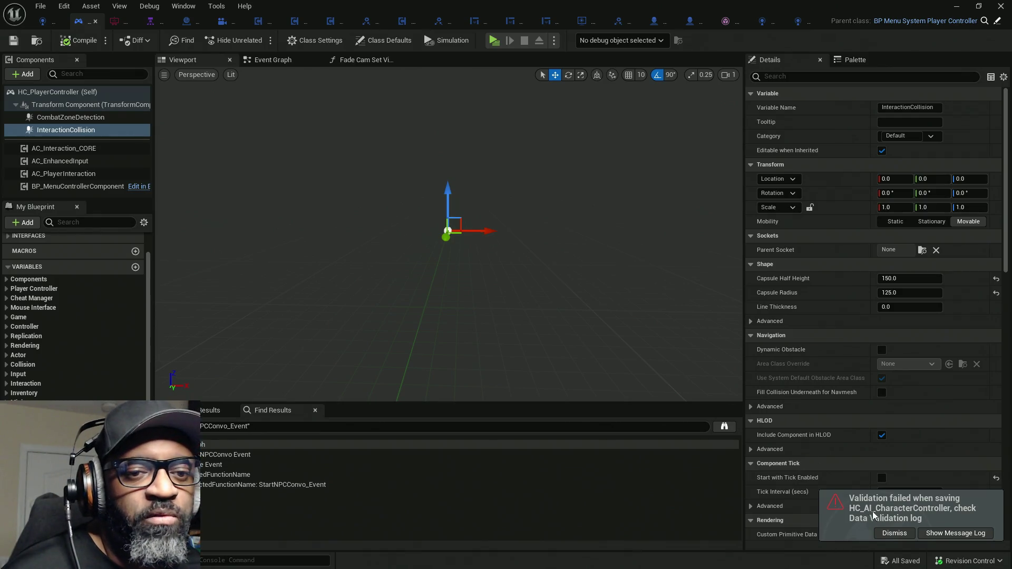
pyautogui.click(895, 533)
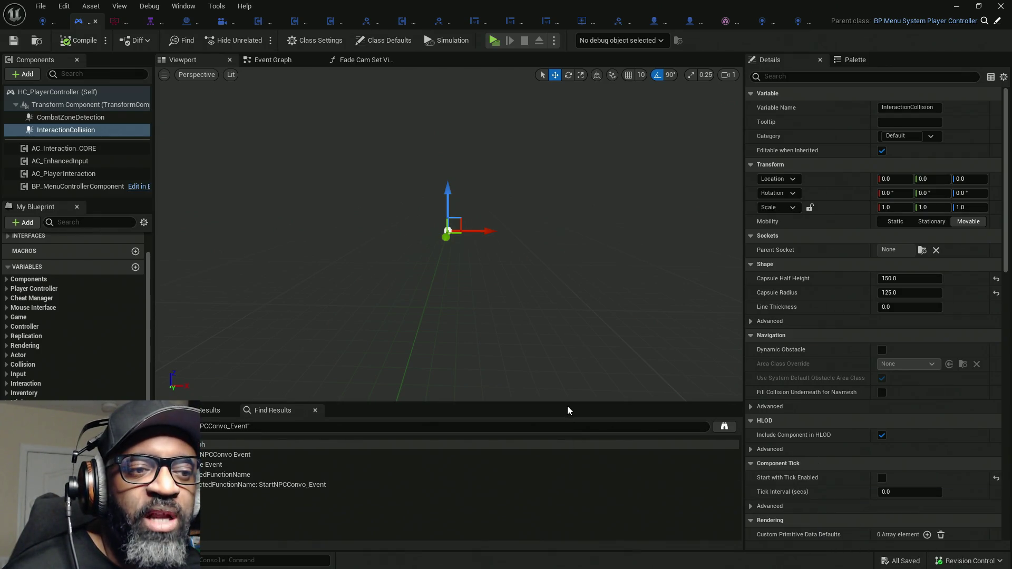
pyautogui.moveTo(569, 407); pyautogui.dragTo(568, 438)
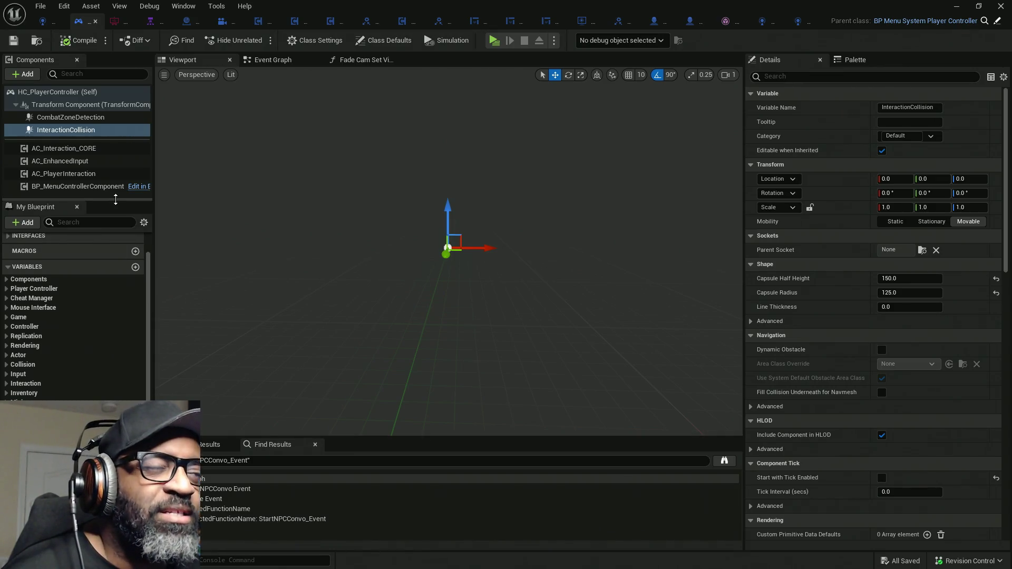
# Clear the old reference search text from the Find Results search box
pyautogui.moveTo(116, 200); pyautogui.dragTo(115, 203)
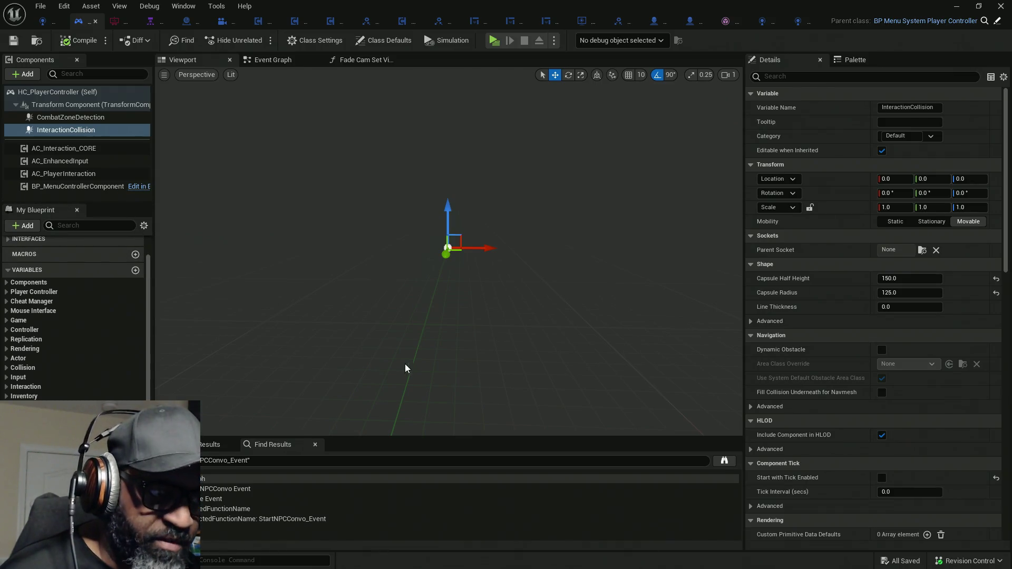
pyautogui.click(223, 460)
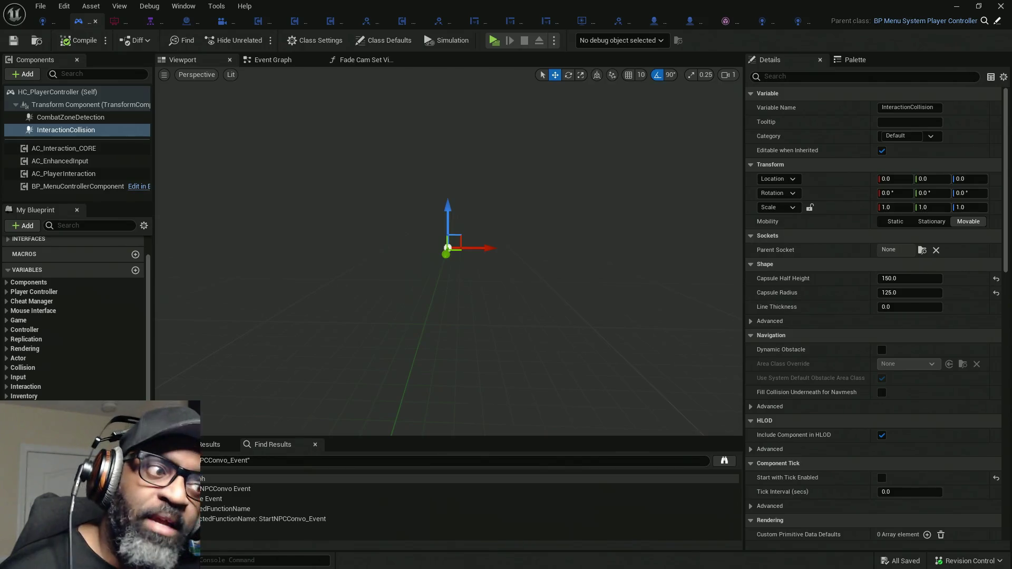
pyautogui.hotkey('ctrl', 'a')
pyautogui.press('BackSpace')
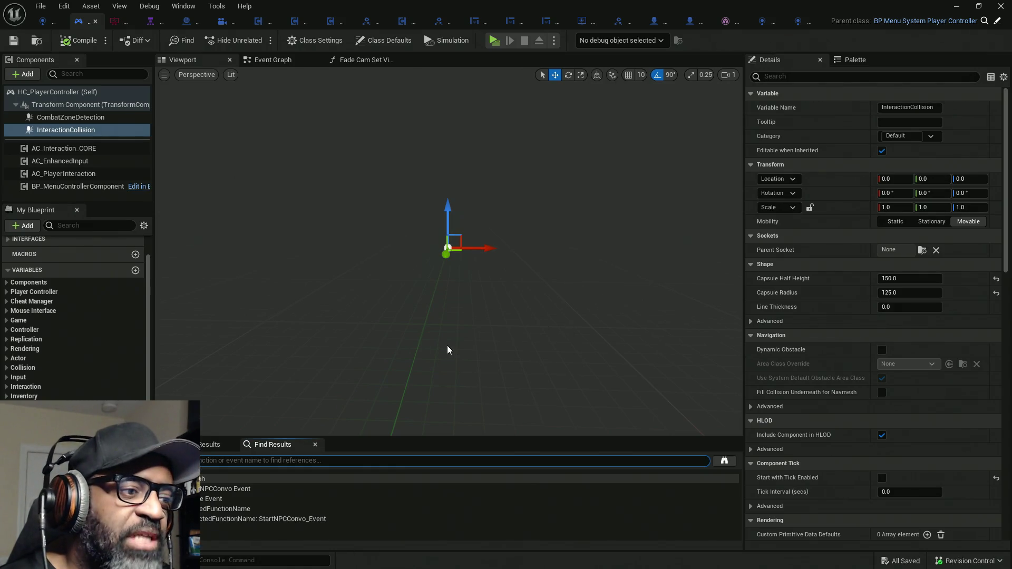
# Collapse the Variables list and show HC_PlayerController's Event Graph with StartNPCConvo_Event
pyautogui.moveTo(448, 350); pyautogui.dragTo(494, 344)
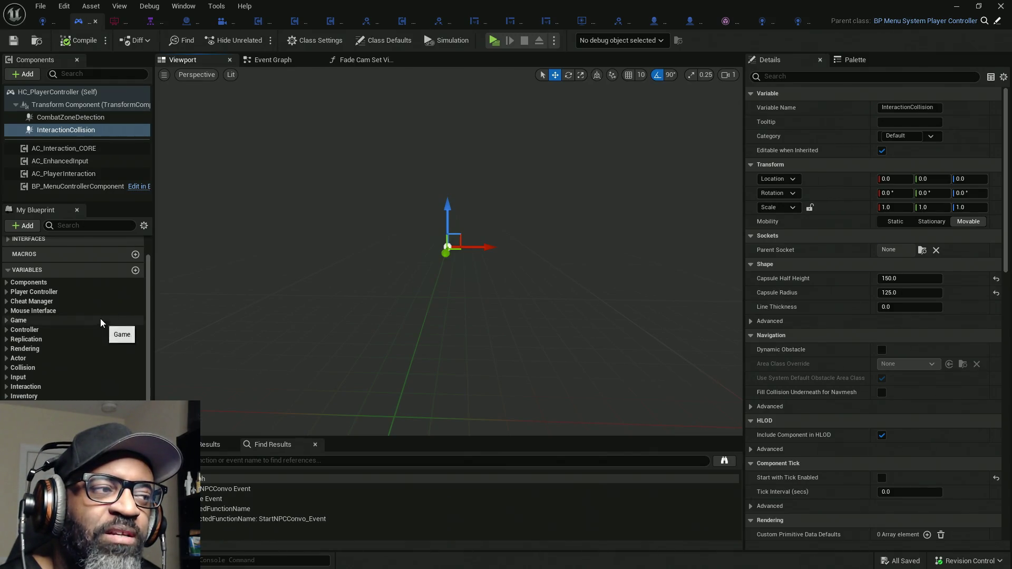
pyautogui.click(10, 271)
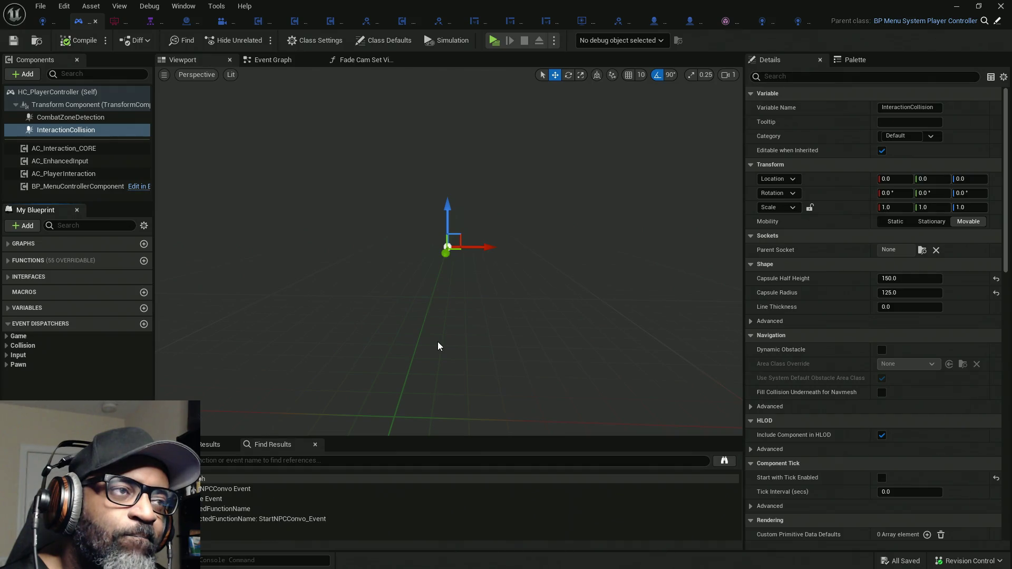
pyautogui.click(290, 66)
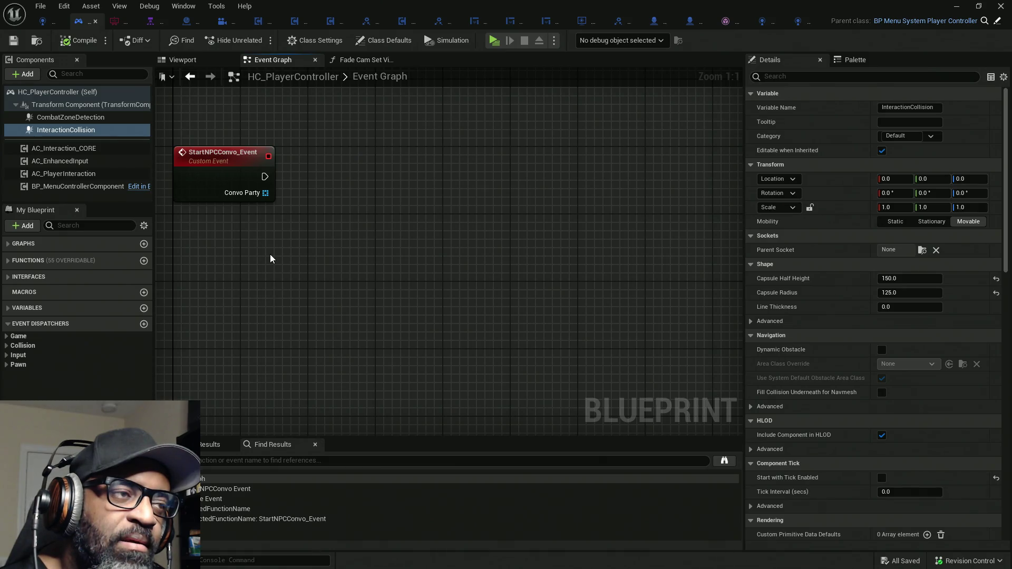
# Move the Get Component Bounds and This Camera Socket nodes down and left together
pyautogui.scroll(-5, 418, 216)
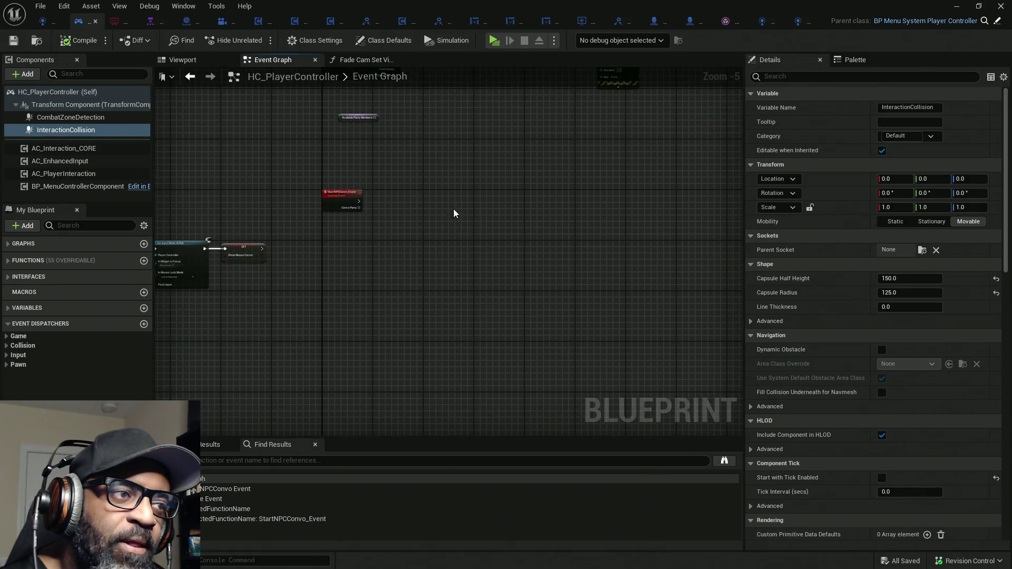
pyautogui.moveTo(453, 213)
pyautogui.mouseDown()
pyautogui.moveTo(615, 244)
pyautogui.moveTo(733, 251)
pyautogui.mouseUp()
pyautogui.moveTo(424, 299)
pyautogui.mouseDown()
pyautogui.moveTo(605, 275)
pyautogui.moveTo(671, 254)
pyautogui.mouseUp()
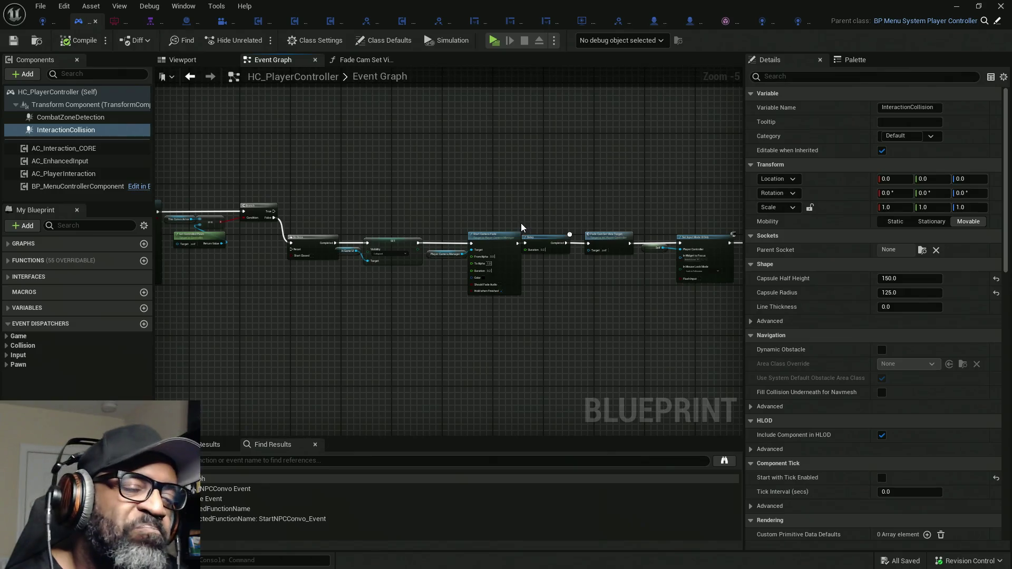
pyautogui.moveTo(458, 337)
pyautogui.mouseDown()
pyautogui.moveTo(729, 326)
pyautogui.moveTo(690, 328)
pyautogui.moveTo(718, 334)
pyautogui.moveTo(416, 343)
pyautogui.moveTo(610, 325)
pyautogui.moveTo(489, 271)
pyautogui.mouseUp()
pyautogui.scroll(3, 471, 262)
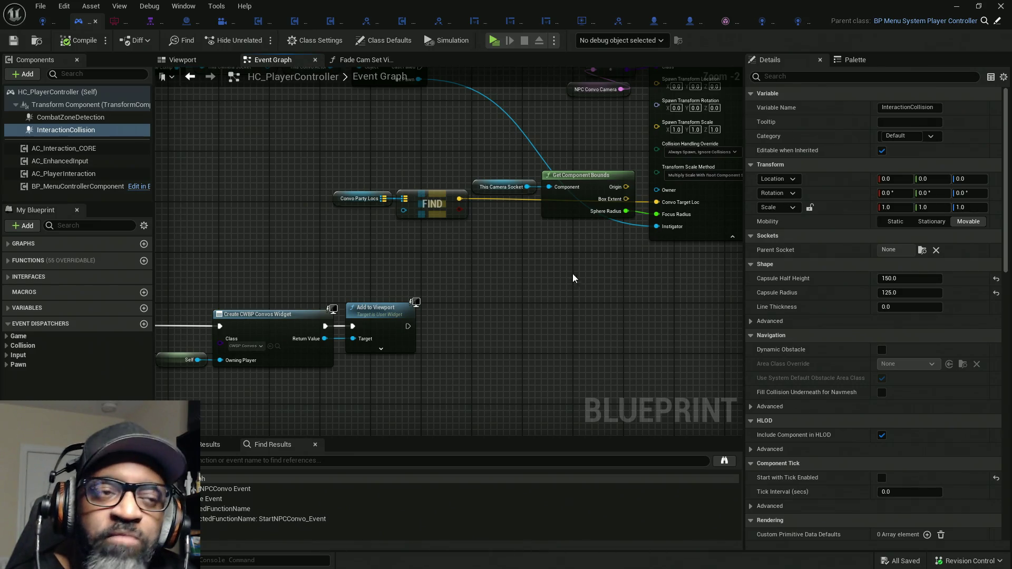
pyautogui.moveTo(573, 274); pyautogui.dragTo(527, 160)
pyautogui.moveTo(574, 221)
pyautogui.mouseDown()
pyautogui.moveTo(562, 271)
pyautogui.moveTo(564, 250)
pyautogui.mouseUp()
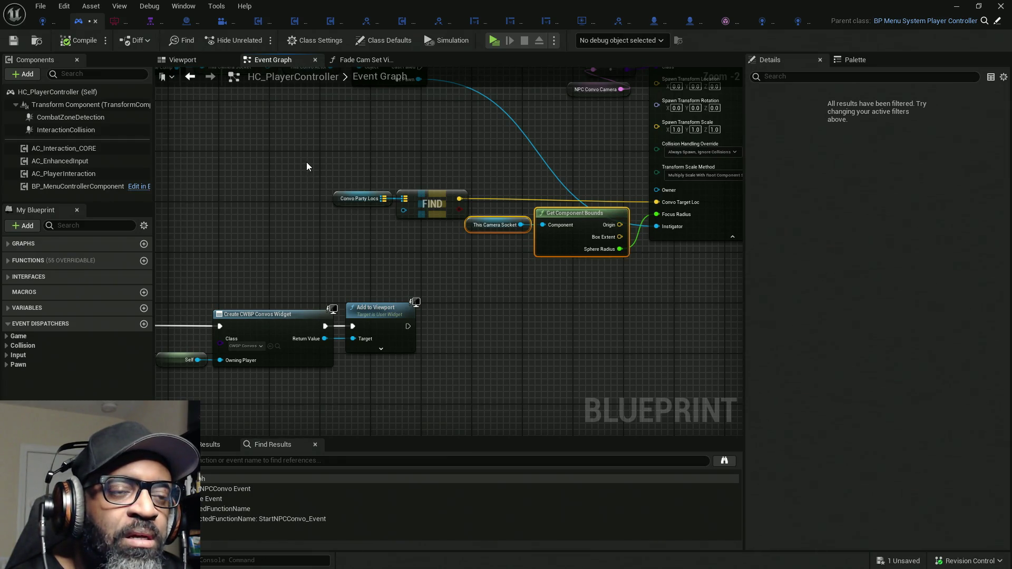
# Shift the Convo Party Locs, FIND and bounds nodes left, then nudge the bounds nodes right
pyautogui.moveTo(306, 167)
pyautogui.mouseDown()
pyautogui.moveTo(561, 266)
pyautogui.moveTo(568, 254)
pyautogui.mouseUp()
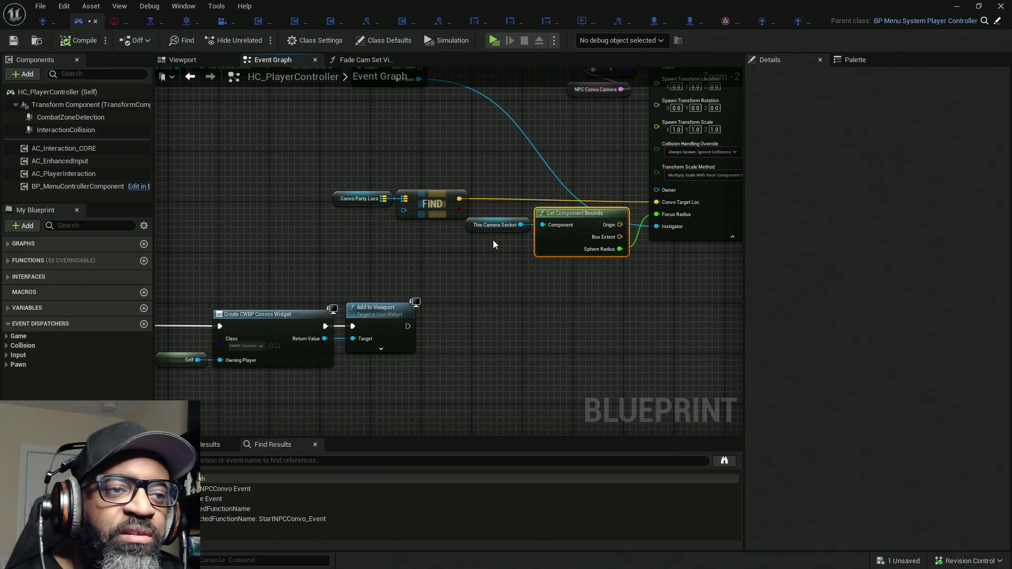
pyautogui.moveTo(289, 147)
pyautogui.mouseDown()
pyautogui.moveTo(599, 268)
pyautogui.moveTo(551, 243)
pyautogui.mouseUp()
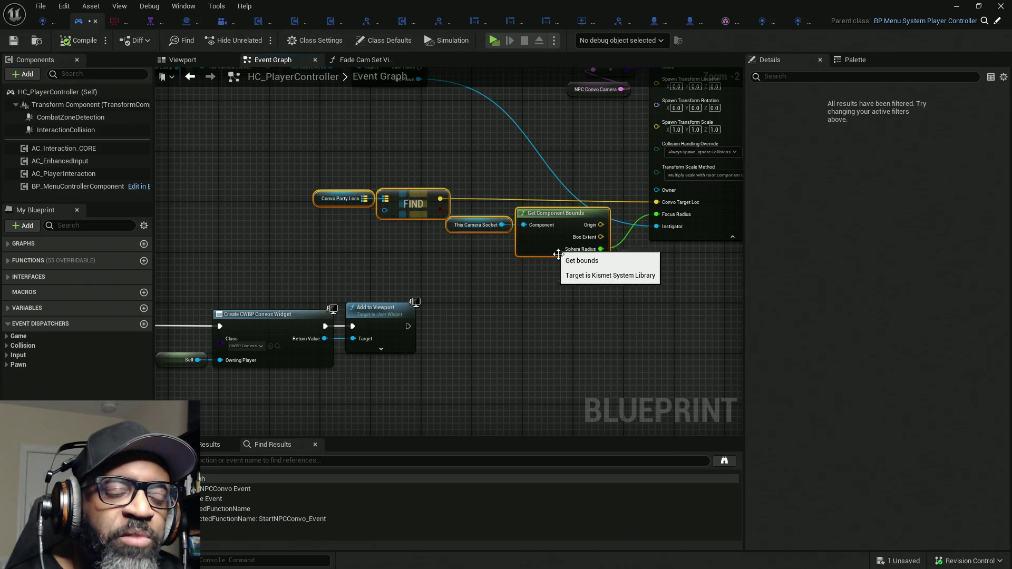
pyautogui.moveTo(530, 290); pyautogui.dragTo(445, 216)
pyautogui.moveTo(536, 243); pyautogui.dragTo(542, 244)
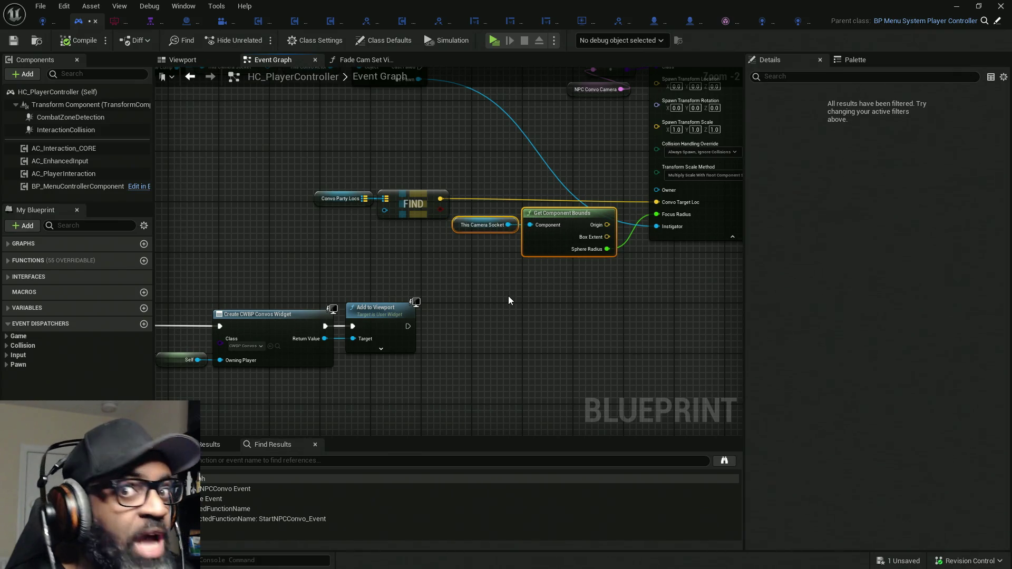
# Pan the graph to inspect Cast To Pawn, SpawnActor, SET and Attach Component To Component
pyautogui.moveTo(622, 316)
pyautogui.mouseDown()
pyautogui.moveTo(547, 402)
pyautogui.moveTo(488, 410)
pyautogui.mouseUp()
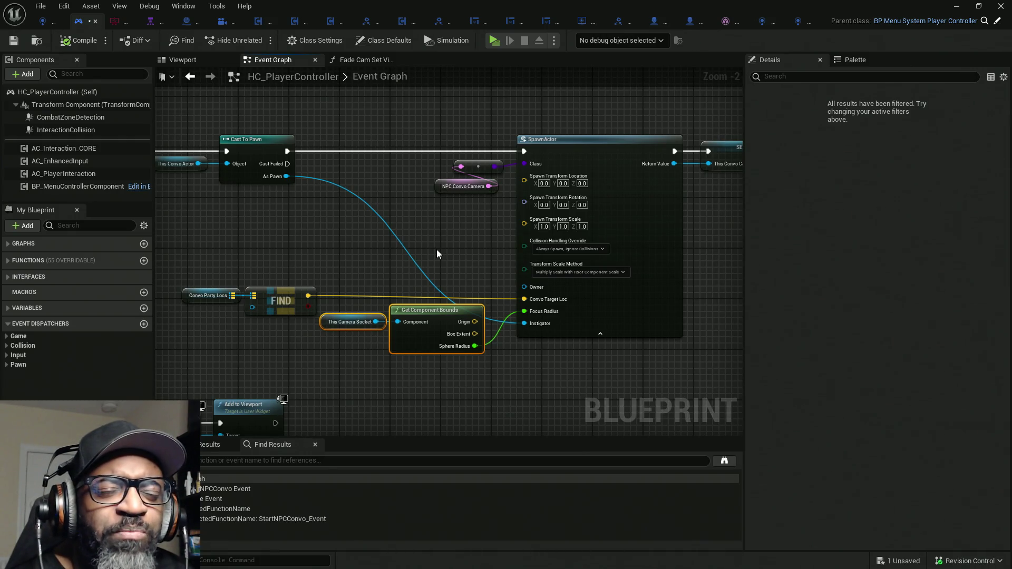
pyautogui.moveTo(689, 350)
pyautogui.mouseDown()
pyautogui.moveTo(543, 343)
pyautogui.moveTo(493, 290)
pyautogui.moveTo(413, 318)
pyautogui.moveTo(485, 325)
pyautogui.moveTo(437, 343)
pyautogui.moveTo(741, 331)
pyautogui.moveTo(730, 310)
pyautogui.moveTo(711, 316)
pyautogui.mouseUp()
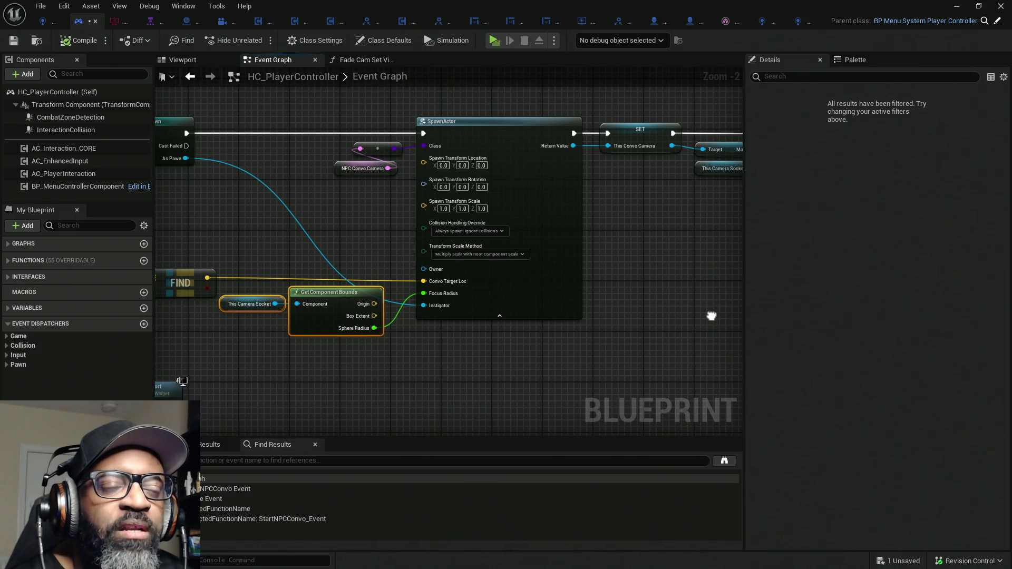
pyautogui.moveTo(712, 316)
pyautogui.mouseDown()
pyautogui.moveTo(362, 339)
pyautogui.moveTo(746, 316)
pyautogui.mouseUp()
pyautogui.moveTo(255, 249)
pyautogui.mouseDown()
pyautogui.moveTo(411, 244)
pyautogui.moveTo(273, 219)
pyautogui.moveTo(344, 213)
pyautogui.mouseUp()
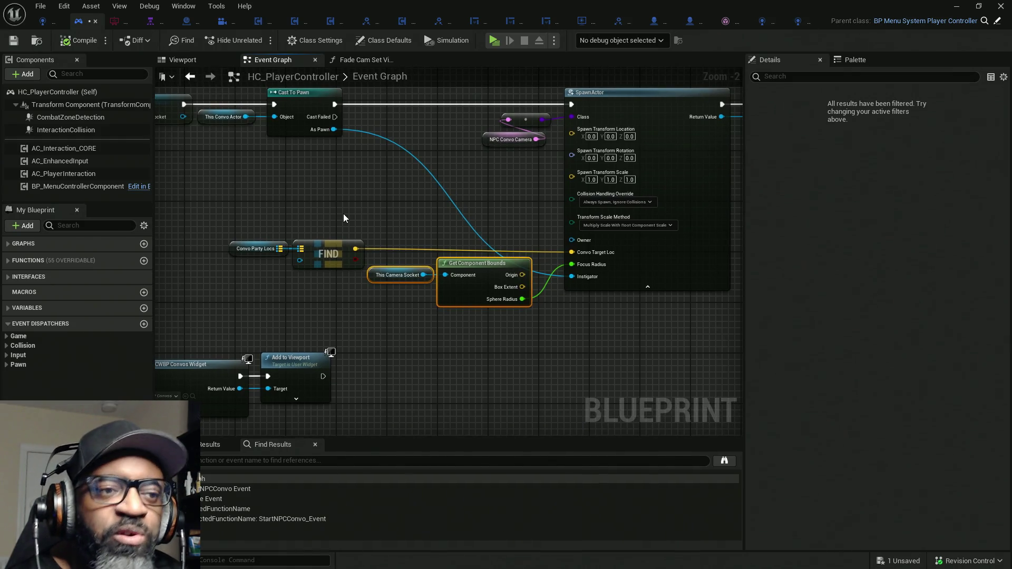
pyautogui.moveTo(546, 377)
pyautogui.mouseDown()
pyautogui.moveTo(527, 350)
pyautogui.moveTo(321, 343)
pyautogui.moveTo(242, 364)
pyautogui.moveTo(482, 357)
pyautogui.moveTo(305, 351)
pyautogui.moveTo(587, 330)
pyautogui.moveTo(495, 343)
pyautogui.moveTo(409, 327)
pyautogui.moveTo(559, 322)
pyautogui.mouseUp()
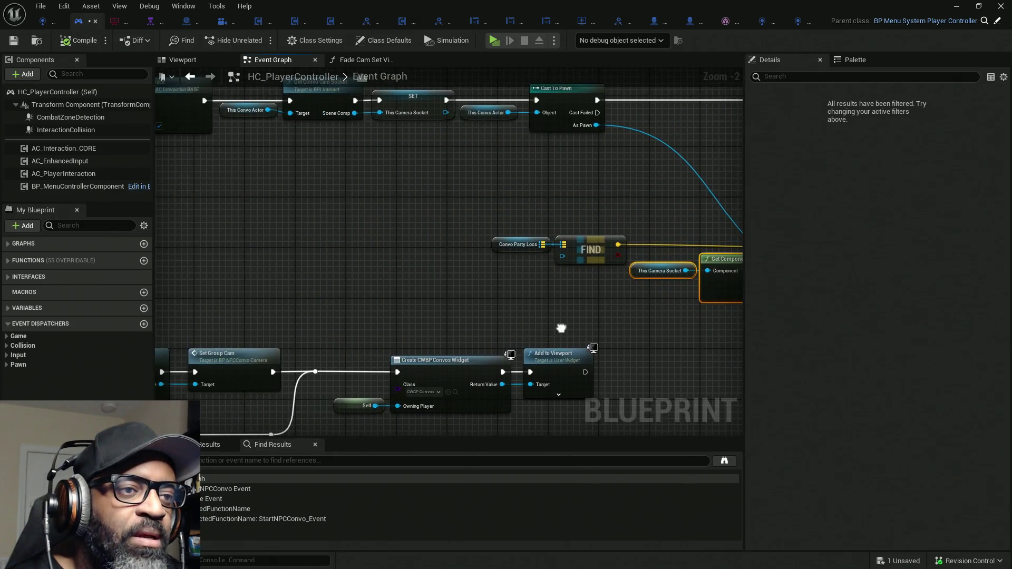
pyautogui.scroll(-2, 655, 290)
pyautogui.scroll(-1, 499, 287)
pyautogui.moveTo(499, 288)
pyautogui.mouseDown()
pyautogui.moveTo(570, 324)
pyautogui.moveTo(232, 232)
pyautogui.mouseUp()
pyautogui.moveTo(264, 270)
pyautogui.mouseDown()
pyautogui.moveTo(302, 273)
pyautogui.moveTo(299, 284)
pyautogui.mouseUp()
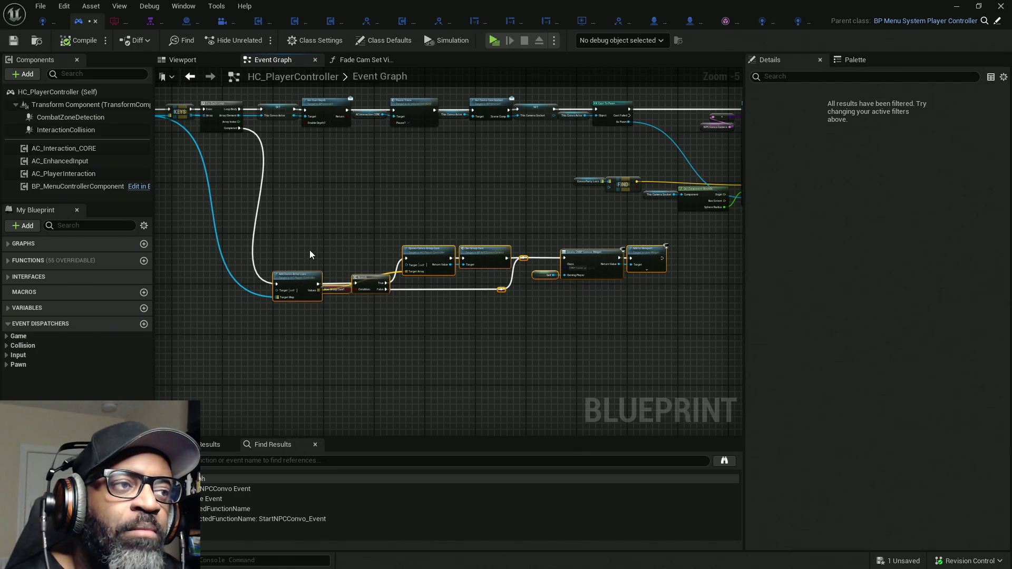
pyautogui.moveTo(309, 250)
pyautogui.mouseDown()
pyautogui.moveTo(282, 253)
pyautogui.moveTo(425, 267)
pyautogui.mouseUp()
pyautogui.scroll(4, 605, 407)
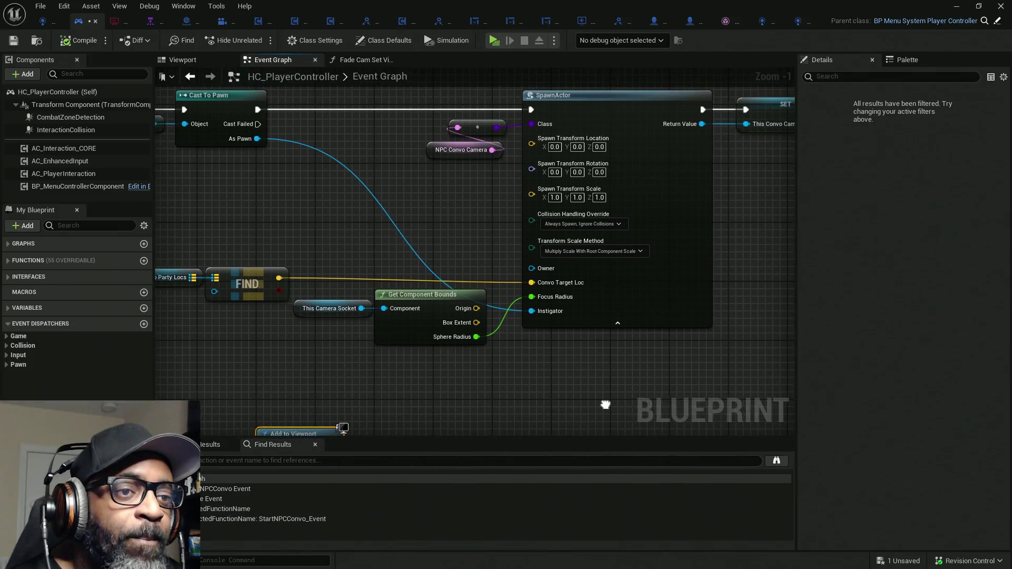
pyautogui.moveTo(601, 406); pyautogui.dragTo(552, 412)
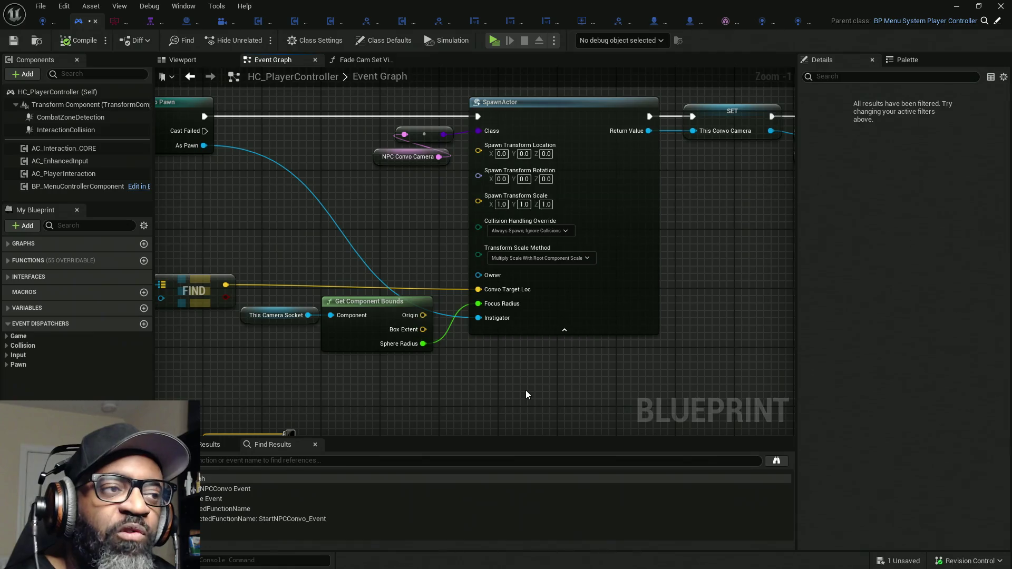
pyautogui.moveTo(430, 392); pyautogui.dragTo(545, 377)
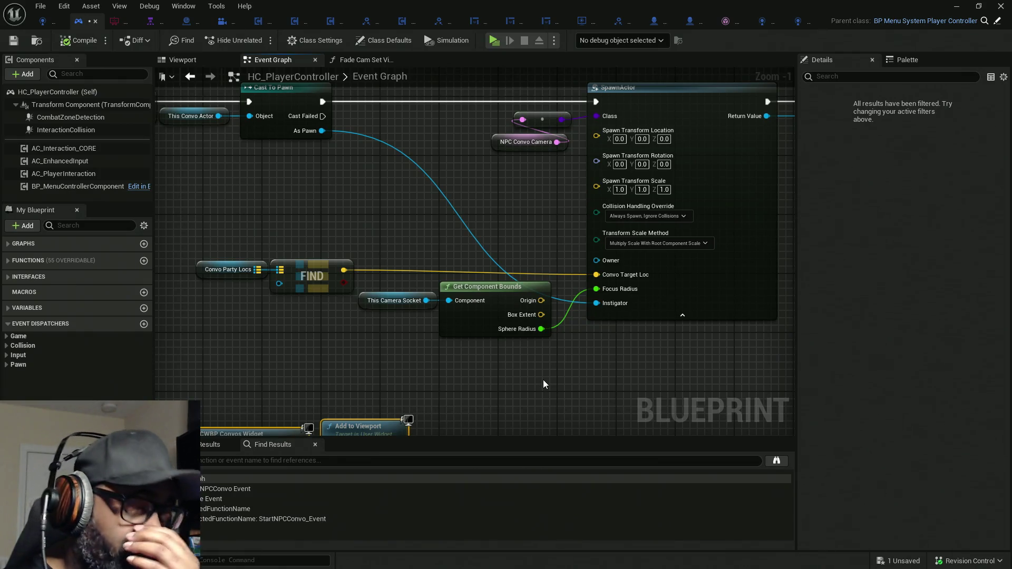
pyautogui.scroll(-1, 542, 382)
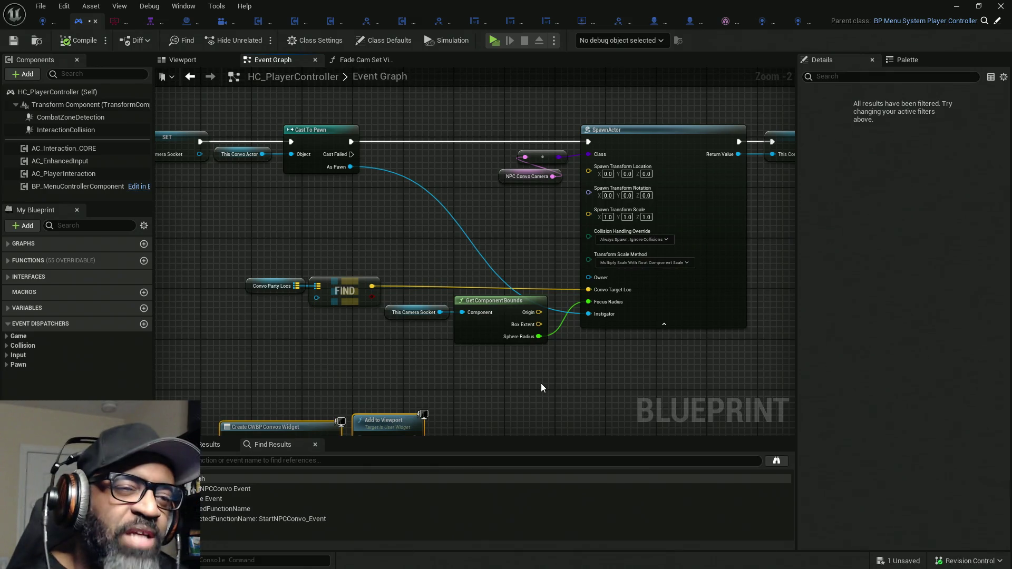
pyautogui.moveTo(602, 373); pyautogui.dragTo(409, 358)
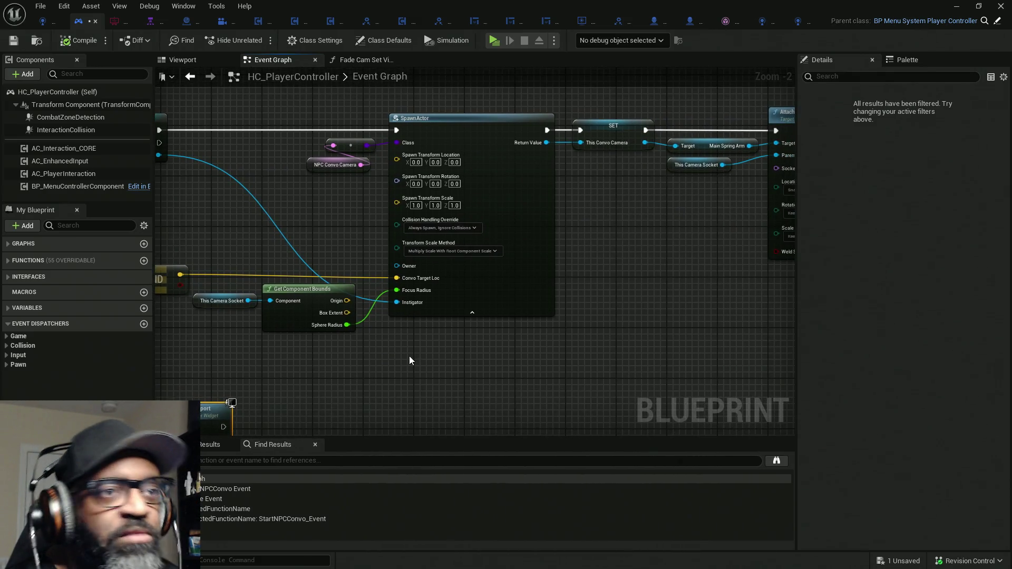
pyautogui.moveTo(572, 353); pyautogui.dragTo(380, 355)
pyautogui.moveTo(665, 355); pyautogui.dragTo(414, 355)
pyautogui.moveTo(638, 337); pyautogui.dragTo(315, 350)
pyautogui.moveTo(522, 351); pyautogui.dragTo(304, 352)
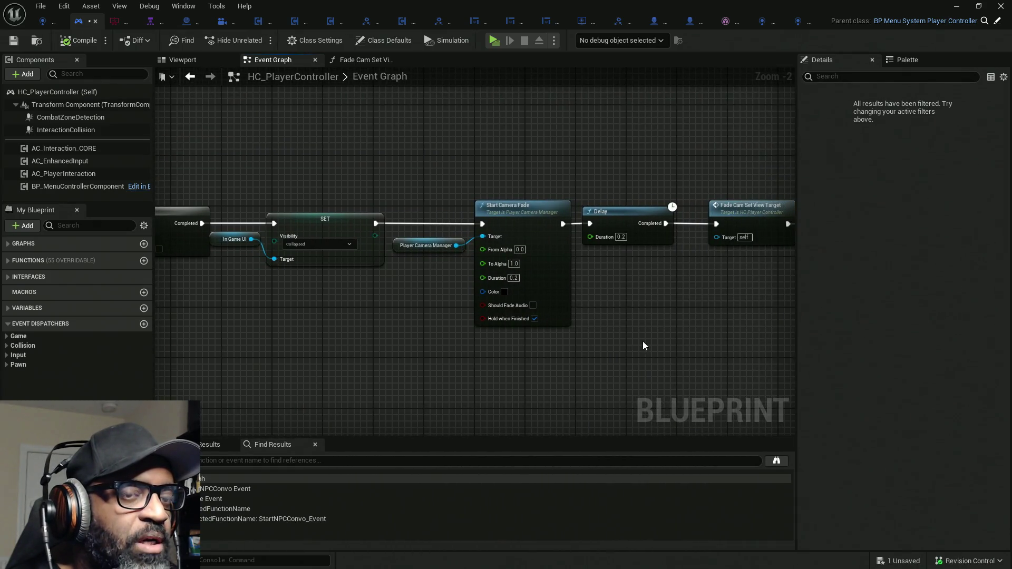
pyautogui.moveTo(643, 346)
pyautogui.mouseDown()
pyautogui.moveTo(330, 341)
pyautogui.moveTo(488, 347)
pyautogui.moveTo(362, 357)
pyautogui.mouseUp()
pyautogui.moveTo(506, 346)
pyautogui.mouseDown()
pyautogui.moveTo(678, 339)
pyautogui.moveTo(613, 343)
pyautogui.mouseUp()
pyautogui.moveTo(522, 355)
pyautogui.mouseDown()
pyautogui.moveTo(645, 346)
pyautogui.moveTo(475, 331)
pyautogui.moveTo(464, 295)
pyautogui.mouseUp()
pyautogui.scroll(-2, 626, 338)
pyautogui.scroll(1, 493, 200)
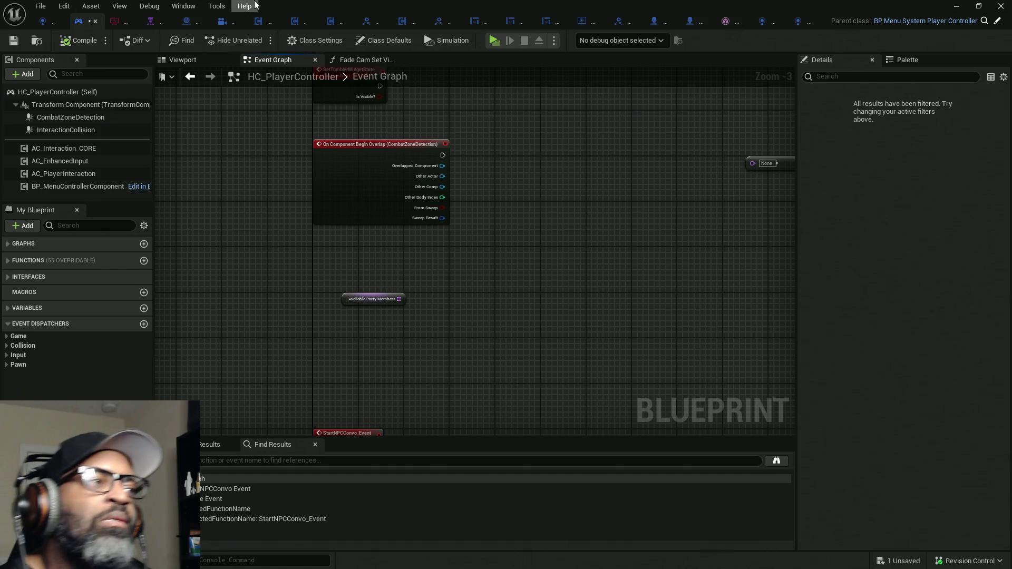
# Save the HC_PlayerController Blueprint and open Editor Preferences
pyautogui.hotkey('ctrl', 's')
pyautogui.click(64, 6)
pyautogui.moveTo(91, 6)
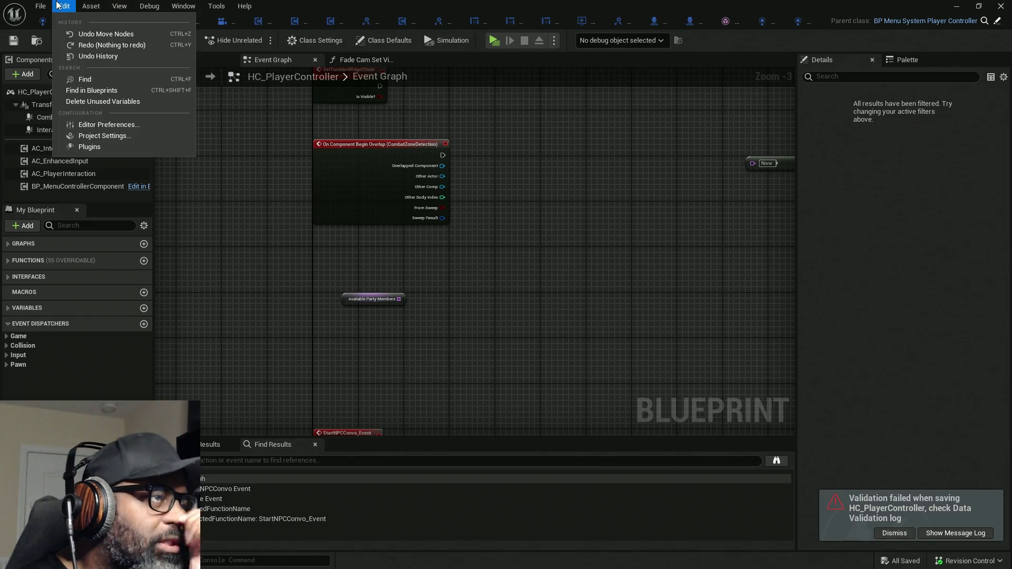
pyautogui.click(88, 125)
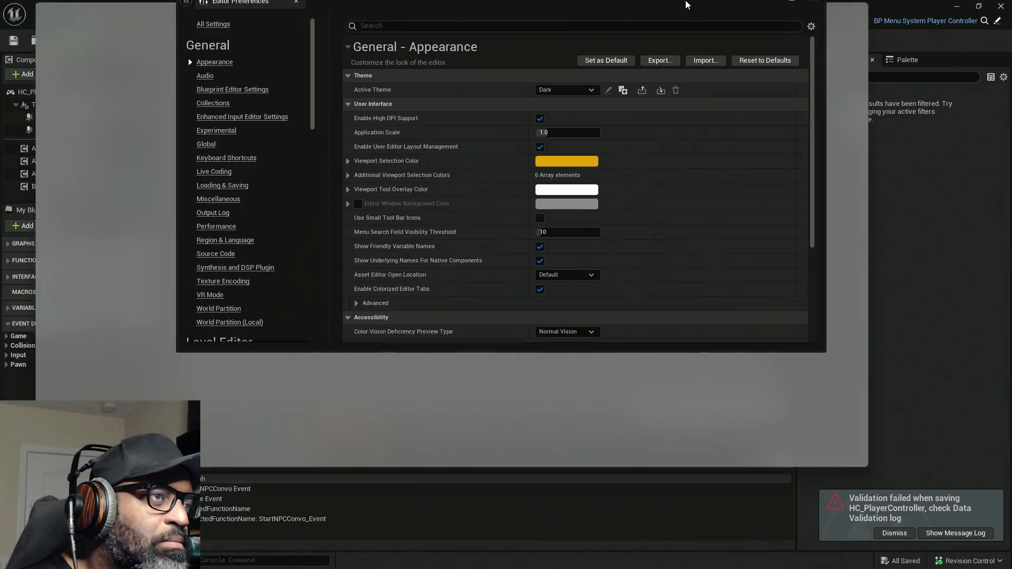
# Search all Editor Preferences for 'collis', then close the window
pyautogui.moveTo(687, 5); pyautogui.dragTo(687, 1)
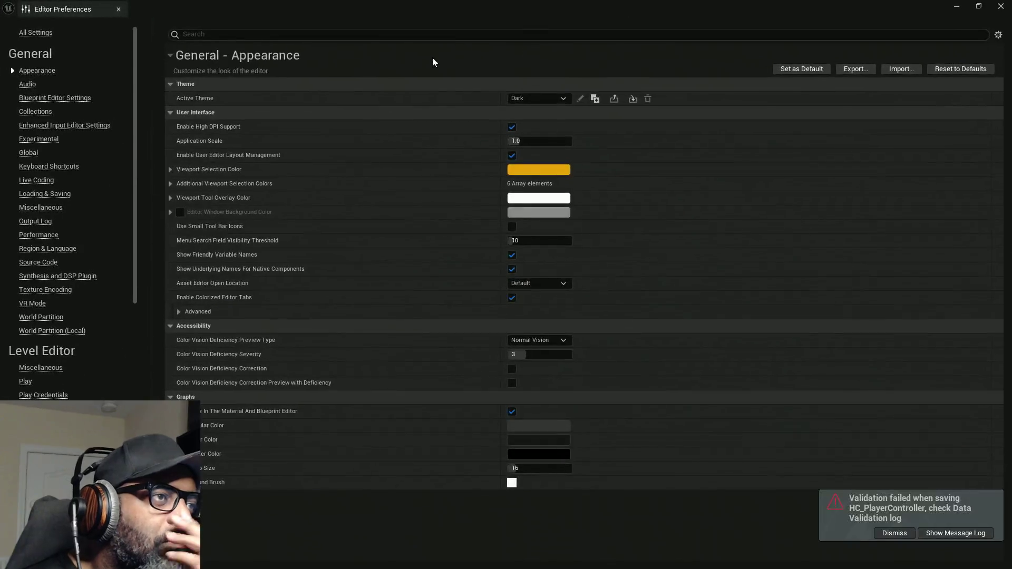
pyautogui.click(41, 36)
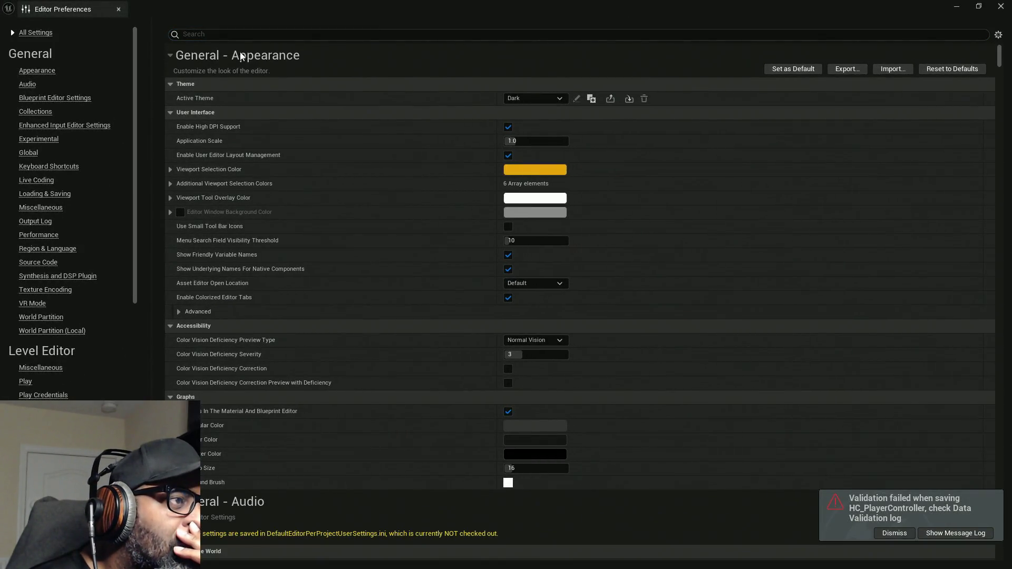
pyautogui.click(272, 39)
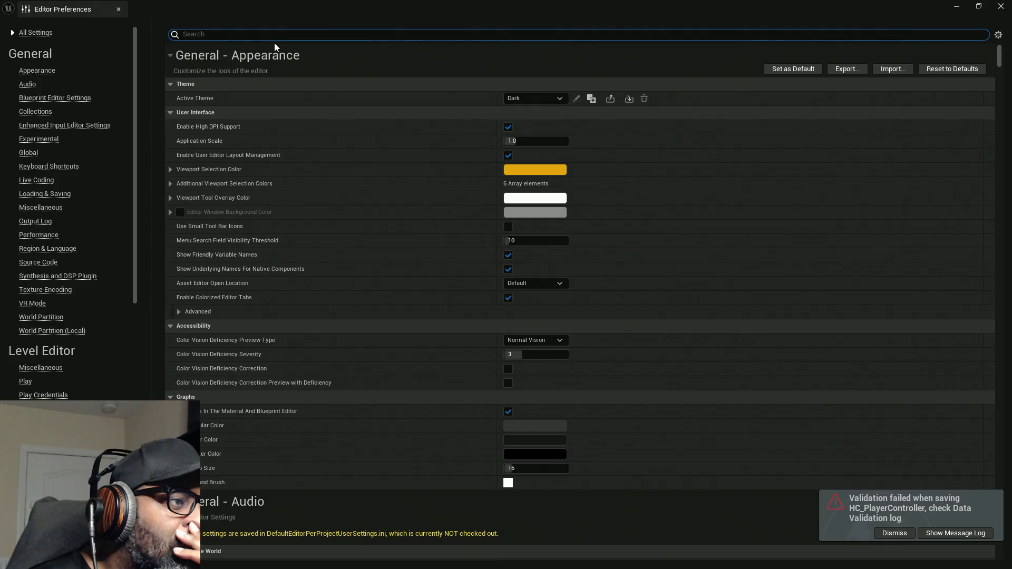
pyautogui.write('col')
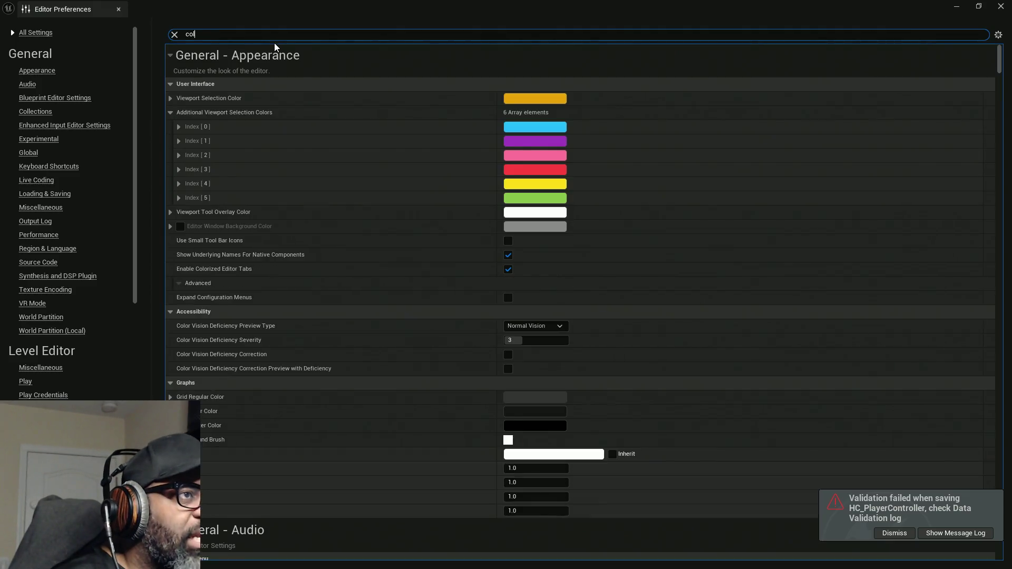
pyautogui.write('lis')
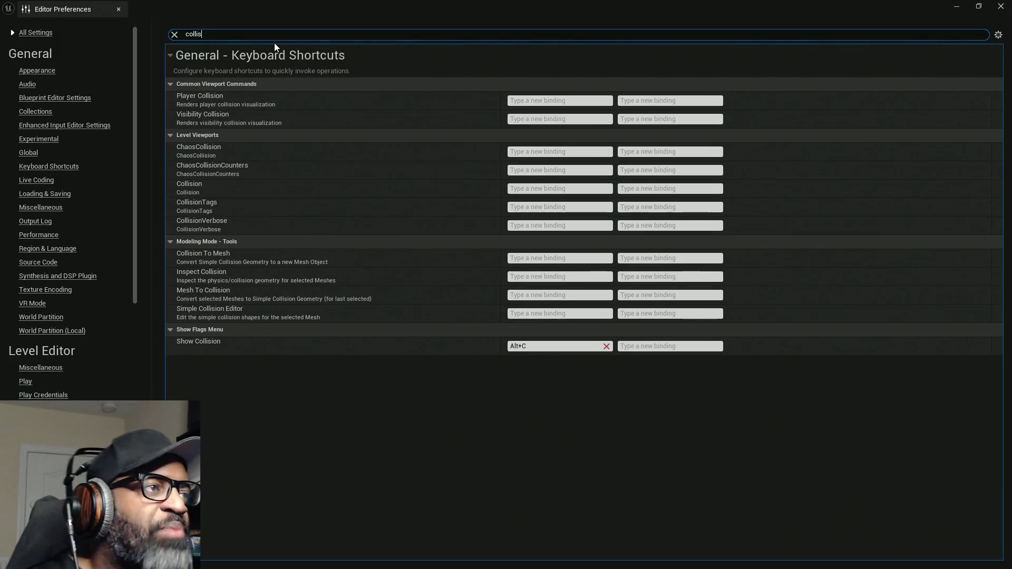
pyautogui.click(120, 10)
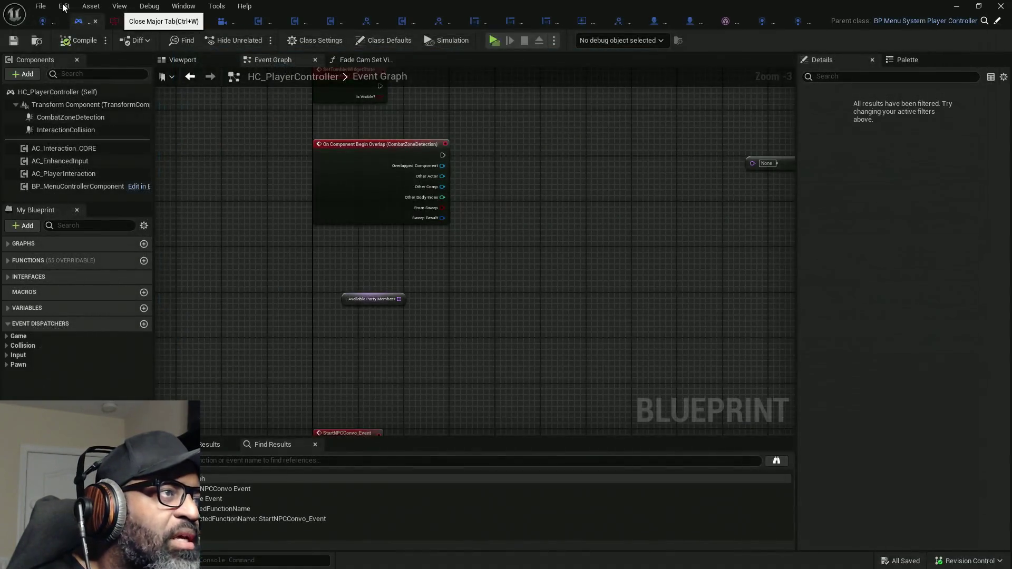
# Open Project Settings and expand the collision Preset list
pyautogui.click(64, 6)
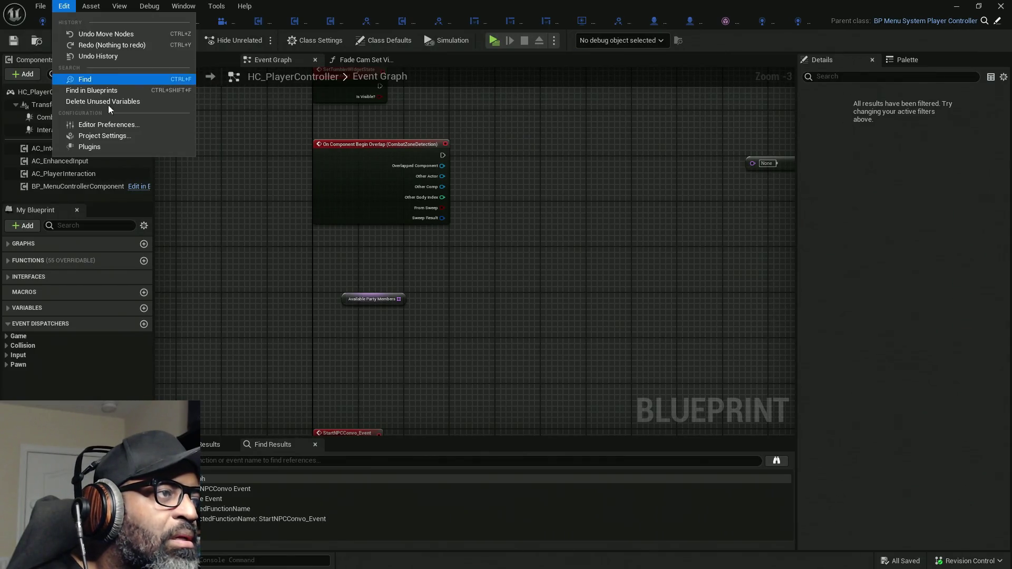
pyautogui.click(108, 136)
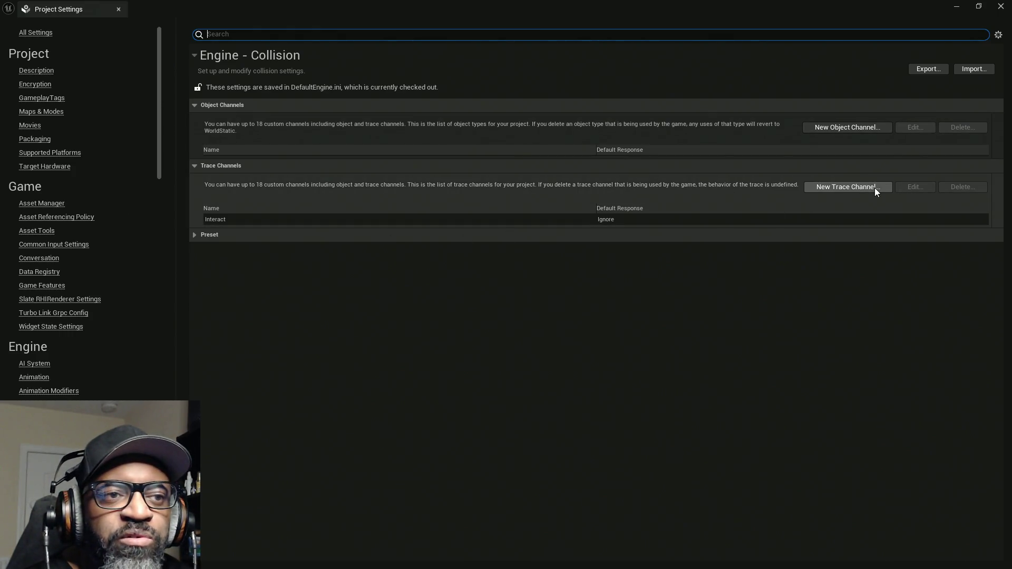
pyautogui.click(193, 235)
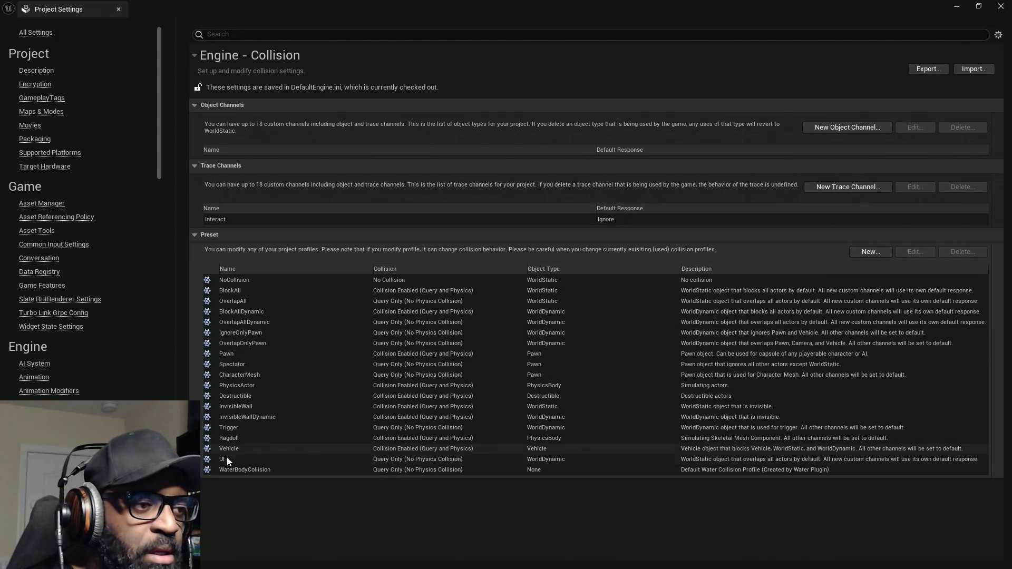
# Add a trace channel named 'Player' with default response Ignore
pyautogui.click(840, 185)
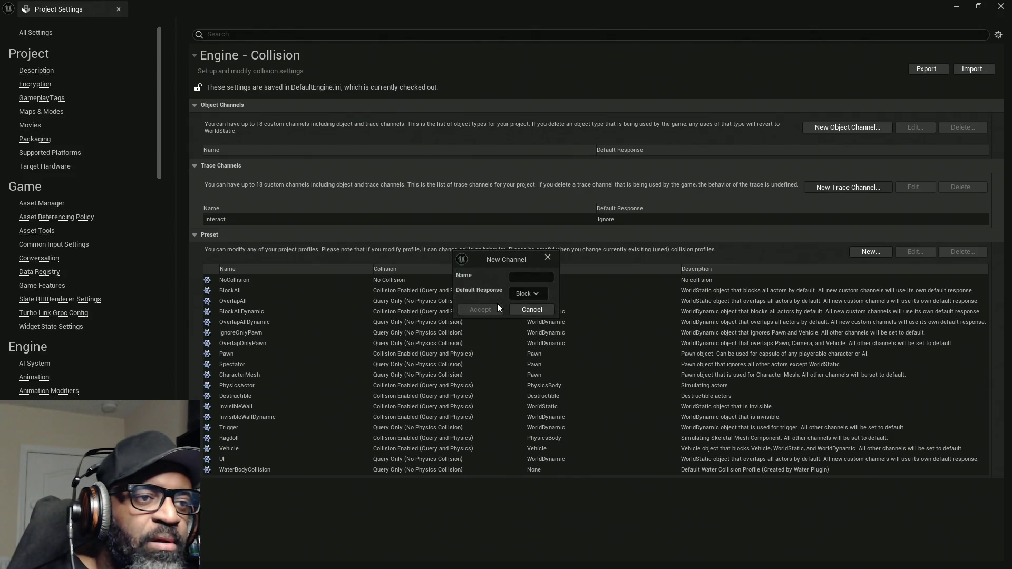
pyautogui.click(519, 281)
pyautogui.write('Player')
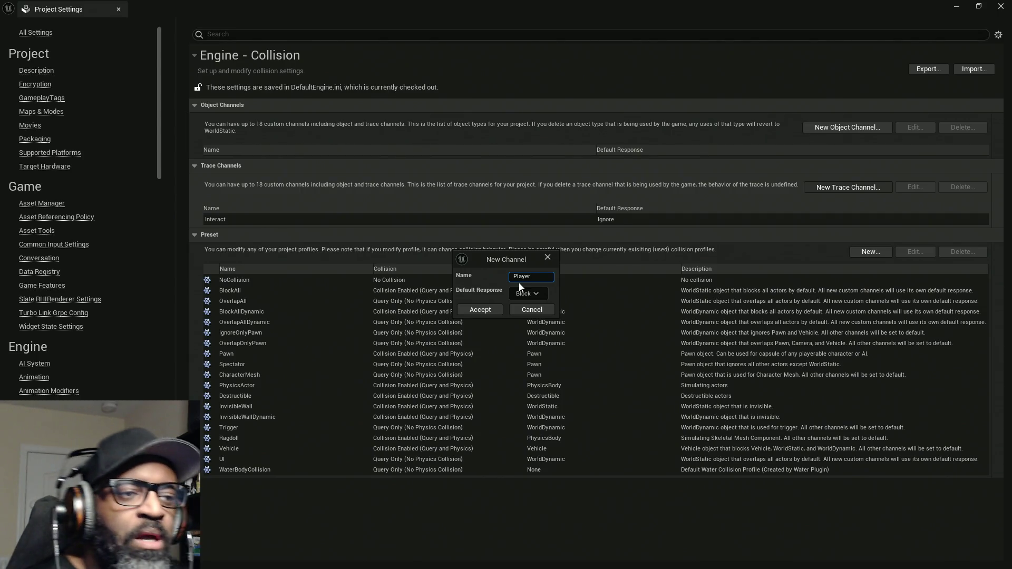
pyautogui.click(528, 294)
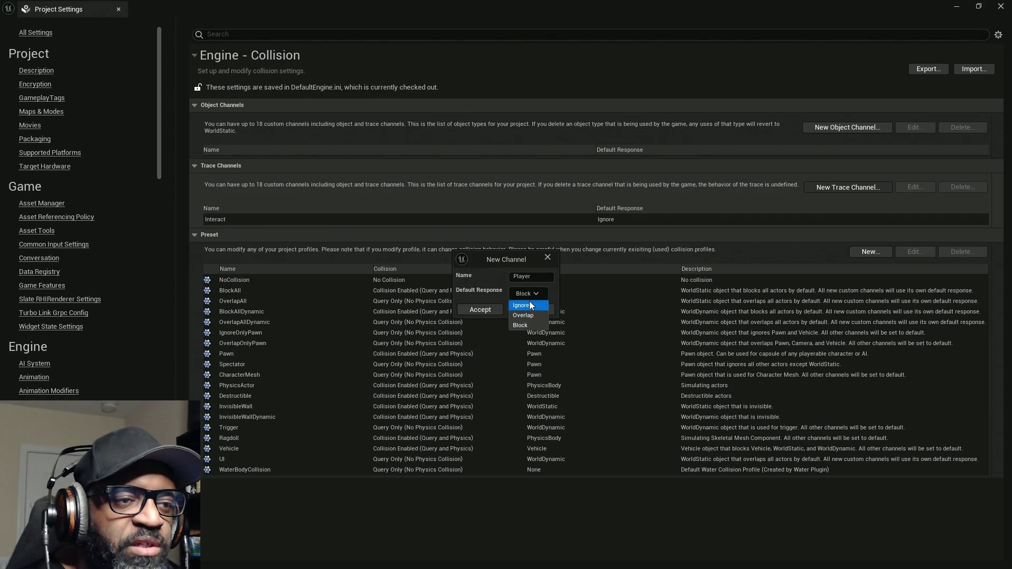
pyautogui.click(529, 304)
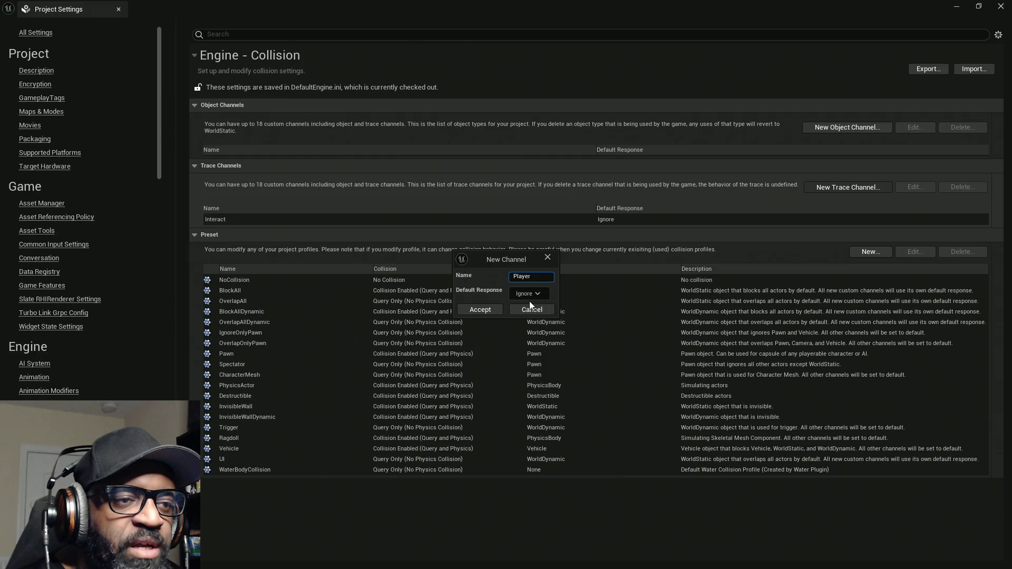
pyautogui.click(491, 309)
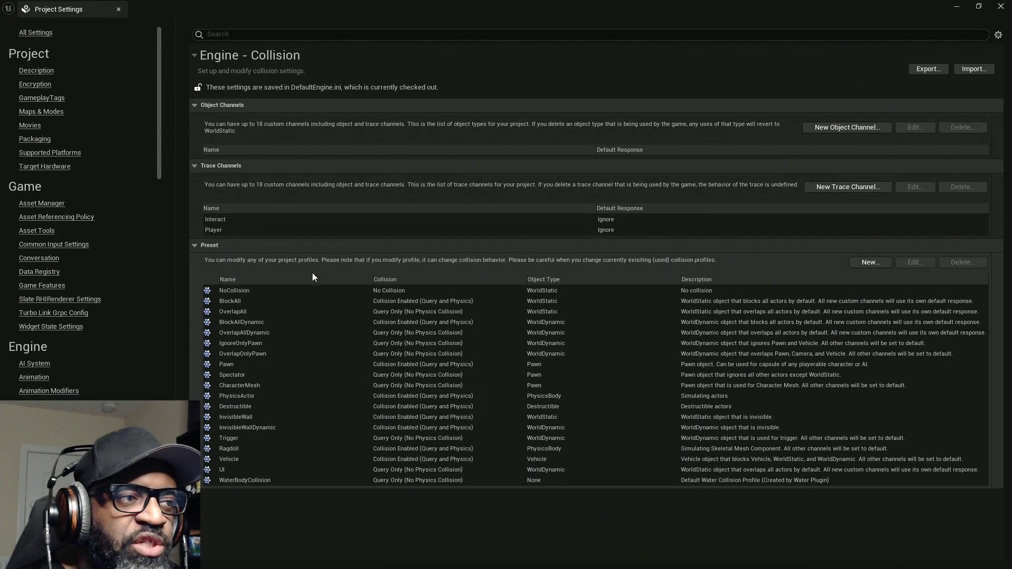
# Delete the Player trace channel and confirm its removal
pyautogui.click(580, 230)
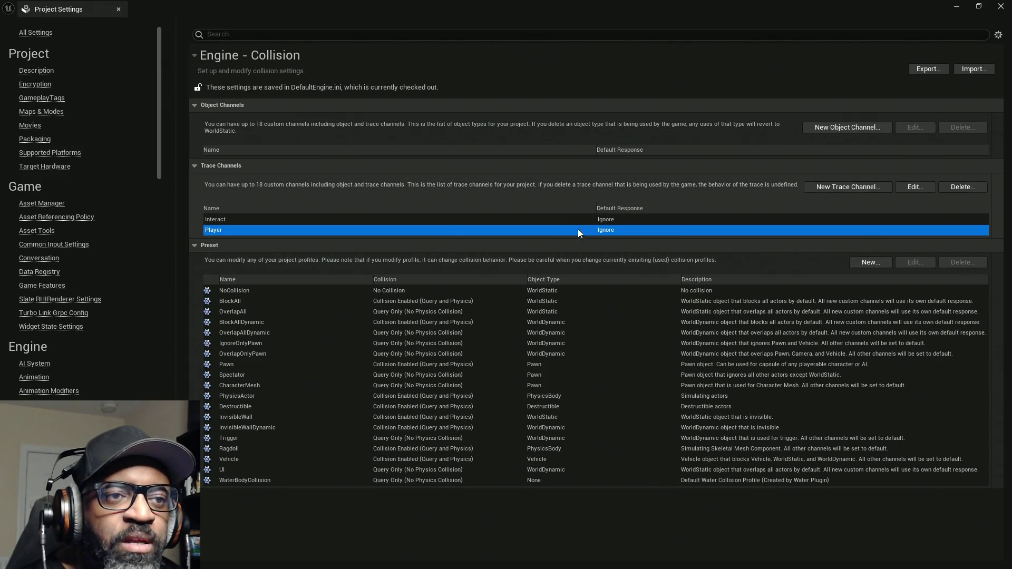
pyautogui.click(963, 187)
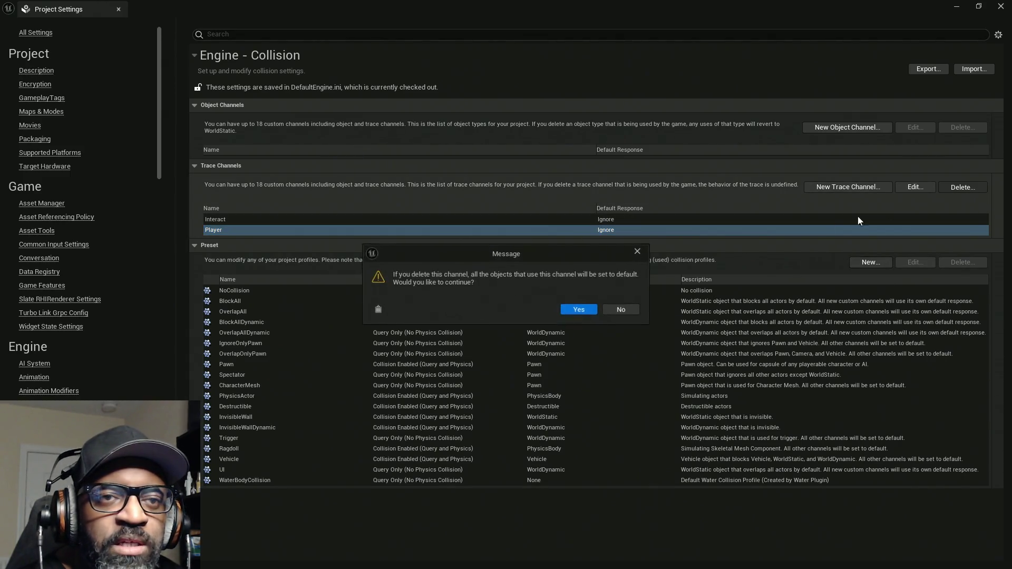
pyautogui.click(583, 311)
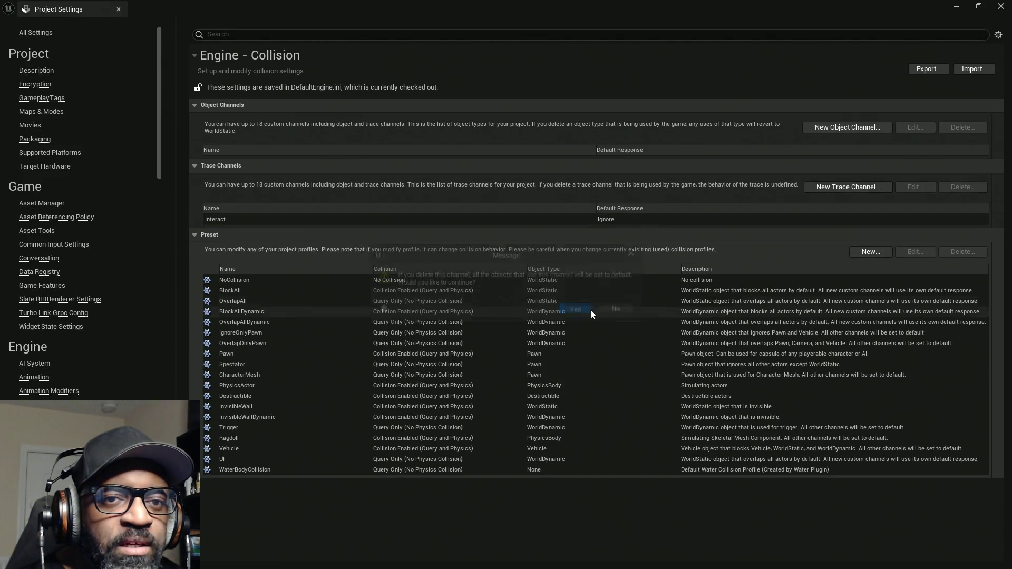
# Create a new collision profile named 'Player' with object type WorldDynamic
pyautogui.click(871, 252)
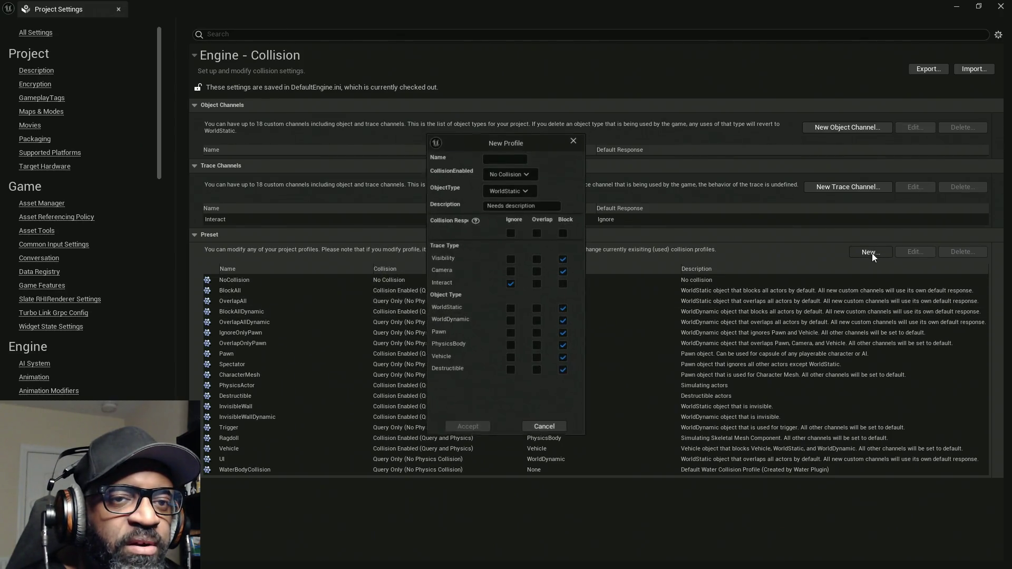
pyautogui.click(501, 158)
pyautogui.write('Playe')
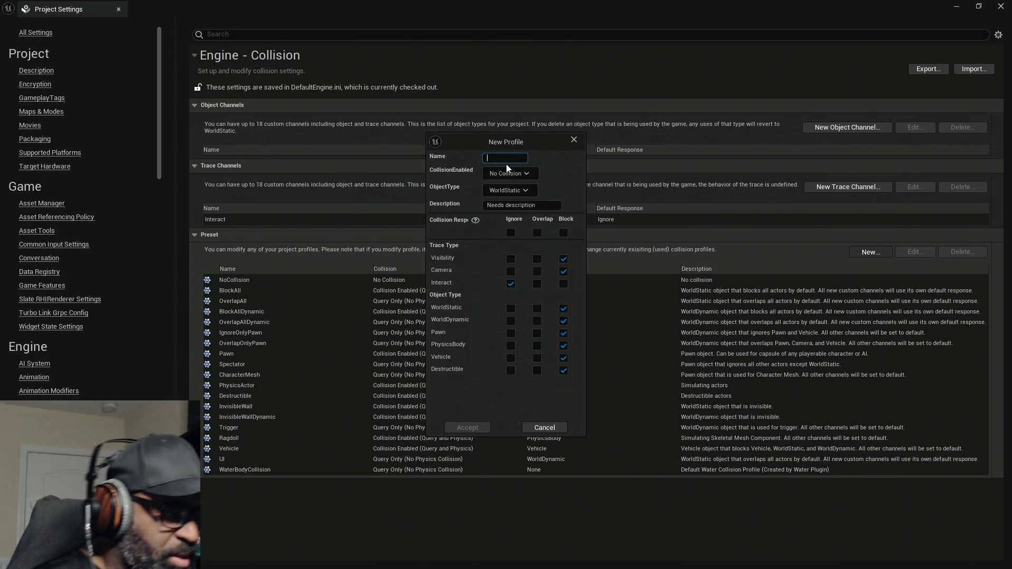
pyautogui.write('r')
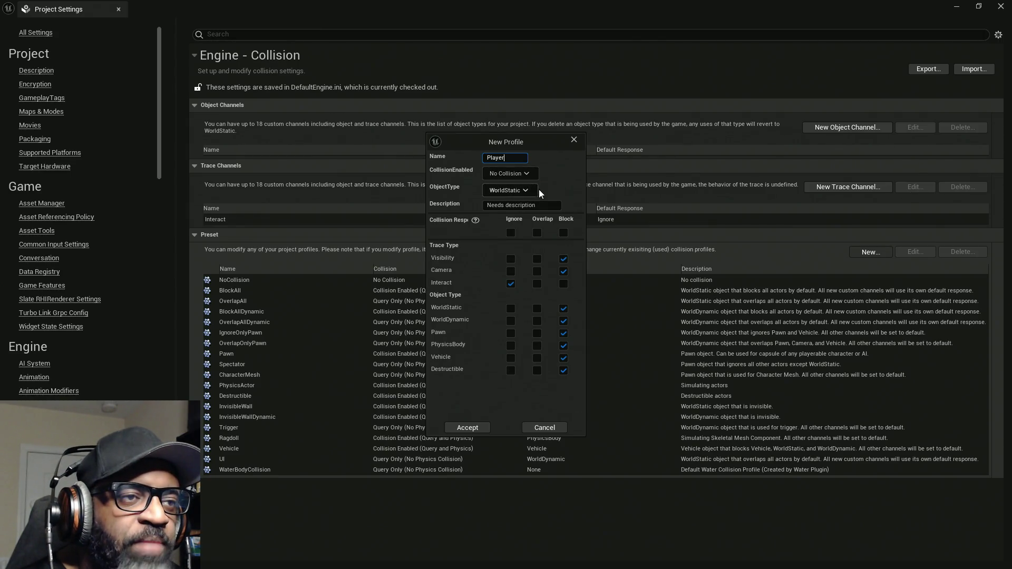
pyautogui.click(520, 190)
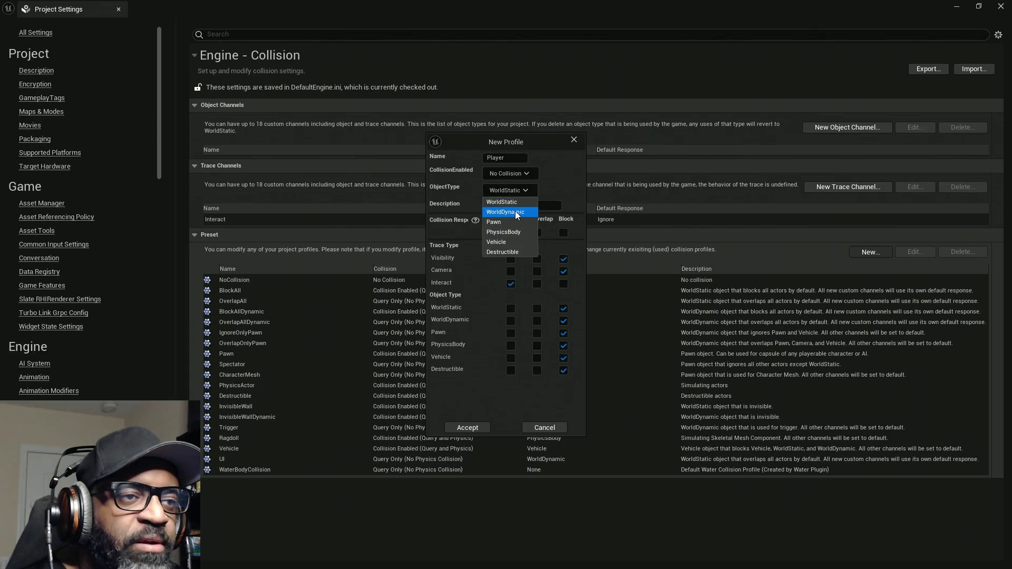
pyautogui.click(516, 212)
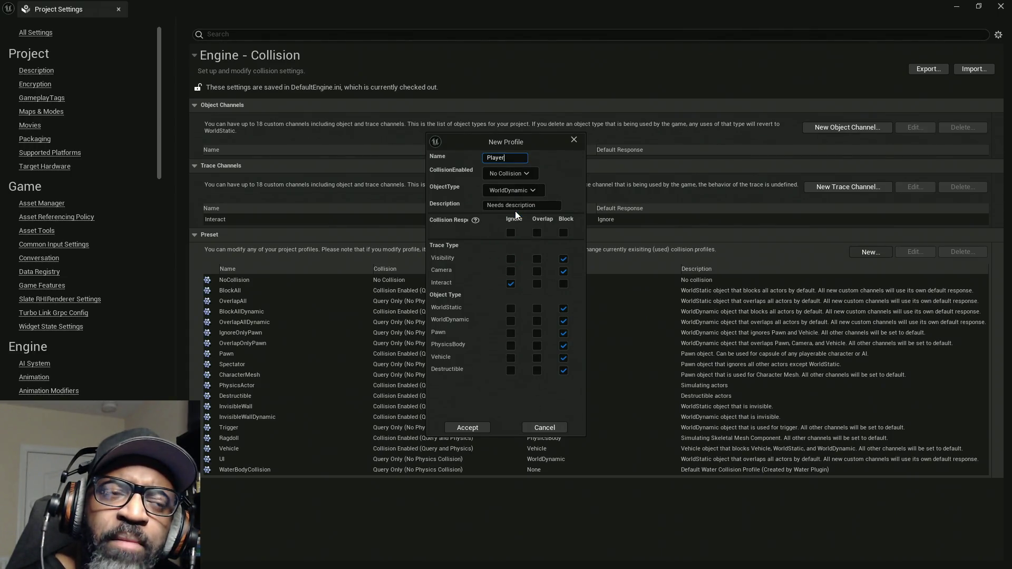
# Set the description to 'For all collisions that need to only affect the controlled player'
pyautogui.moveTo(543, 209); pyautogui.dragTo(463, 207)
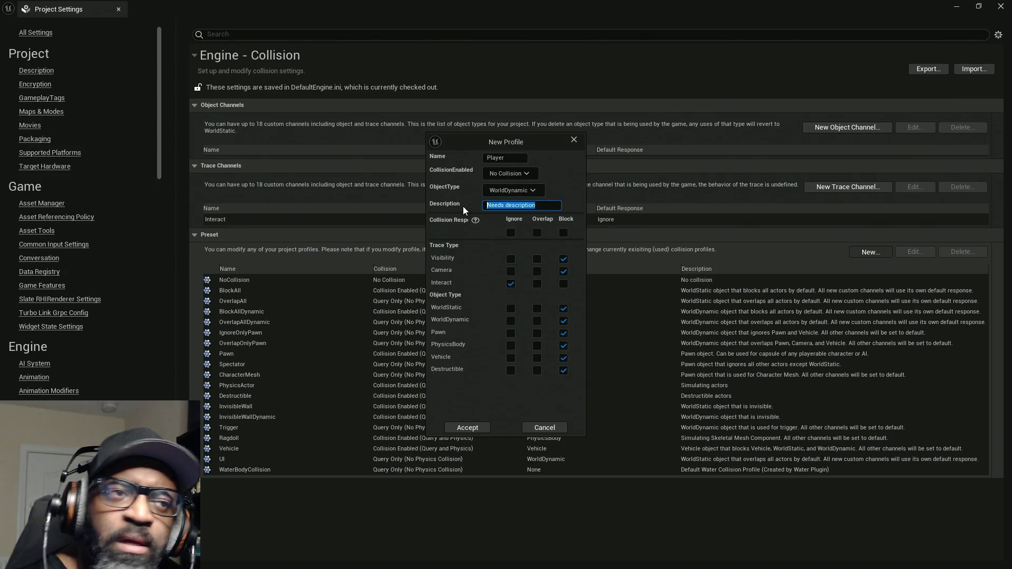
pyautogui.write('Pla')
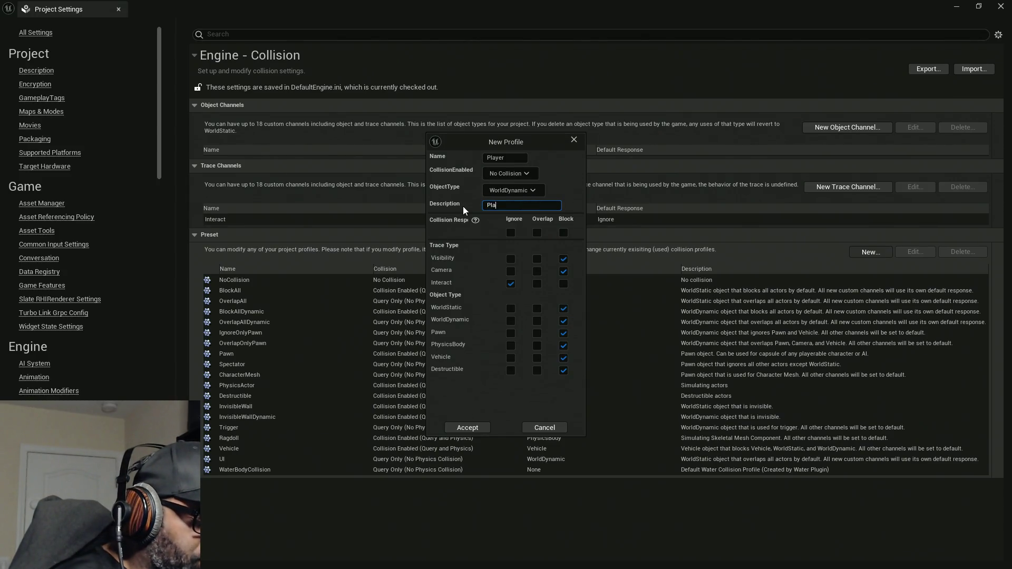
pyautogui.write('yer C')
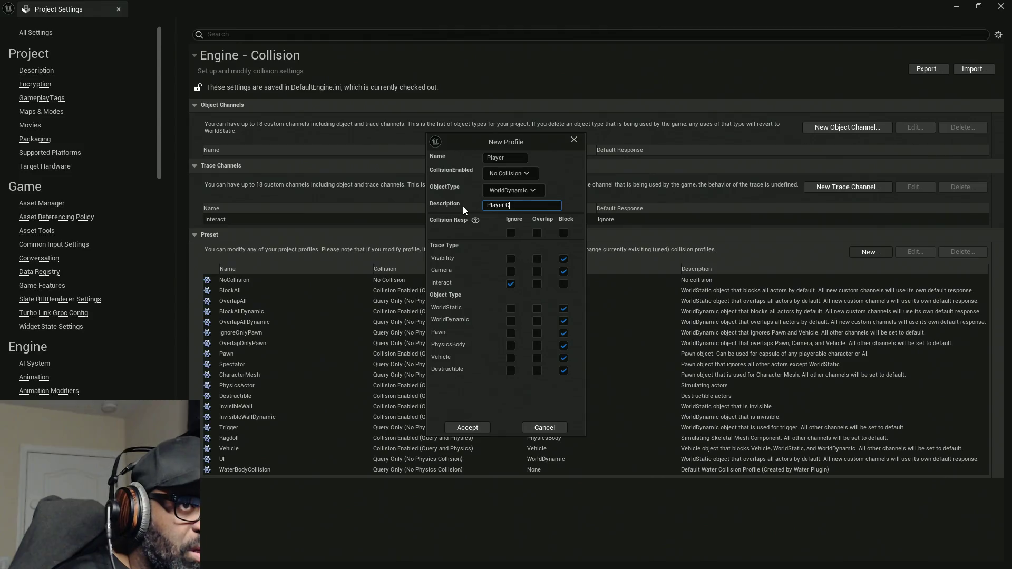
pyautogui.write('ollision for')
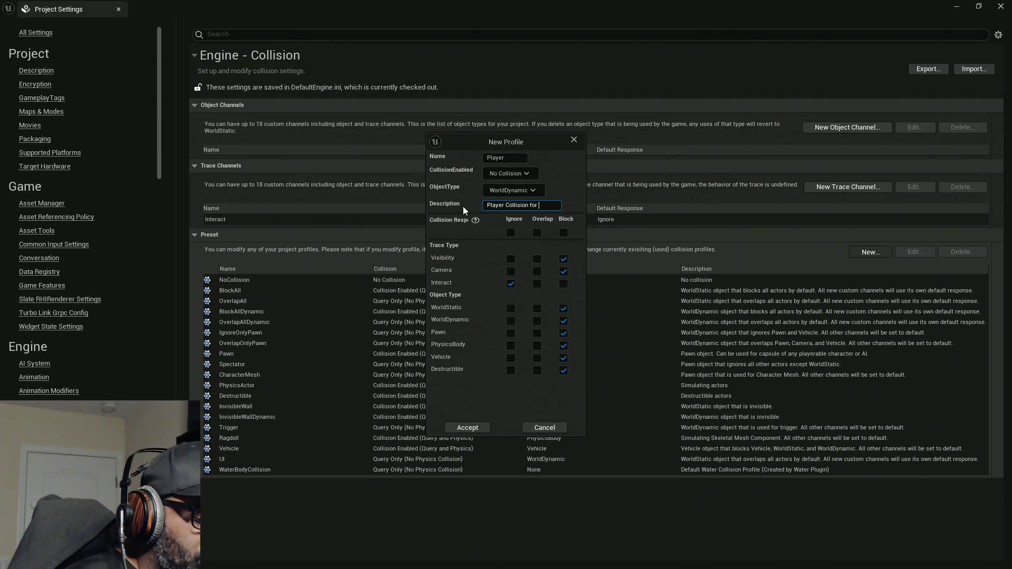
pyautogui.press('BackSpace')
pyautogui.press('BackSpace')
pyautogui.press('BackSpace')
pyautogui.write('For a')
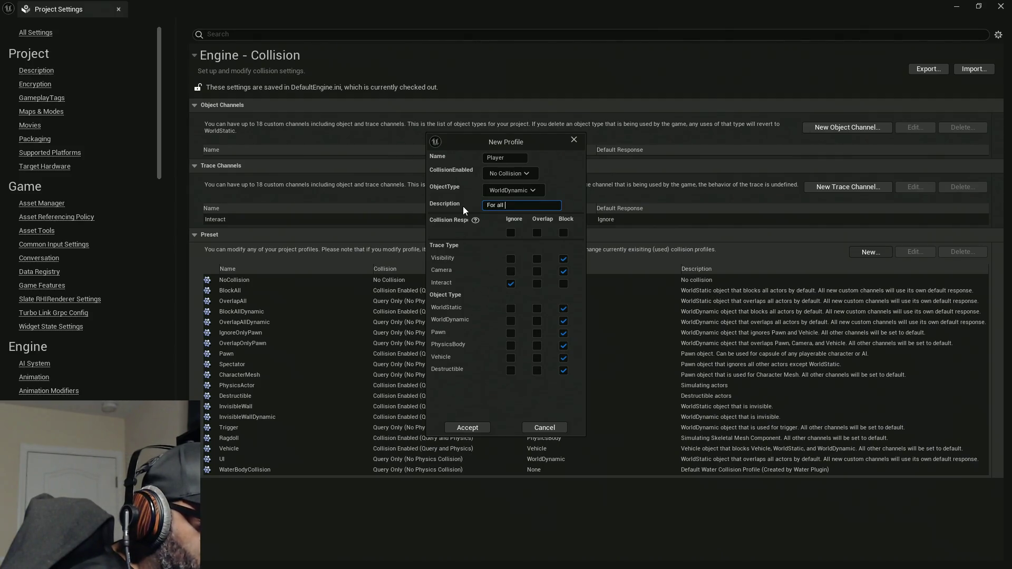
pyautogui.write('ll collision')
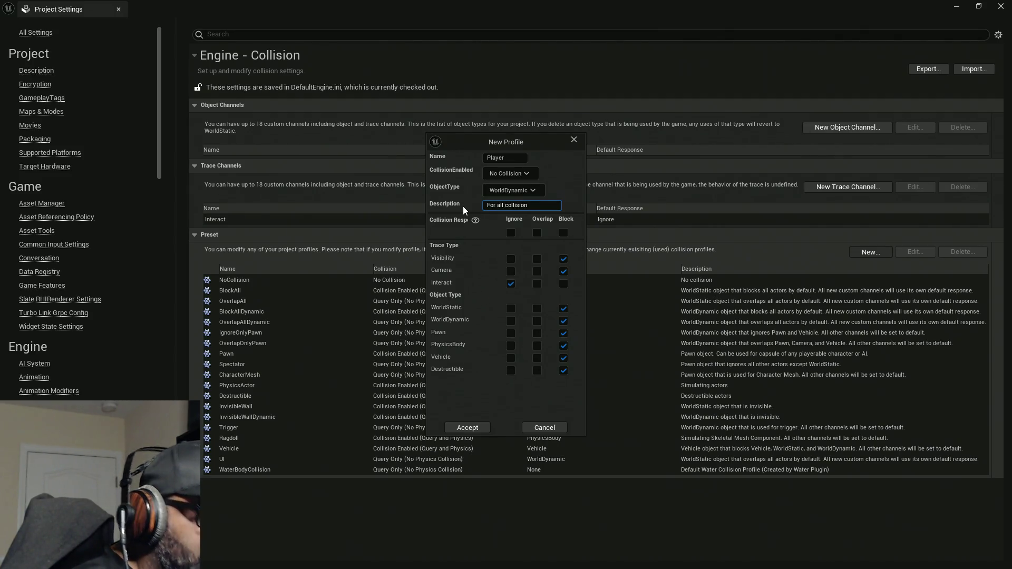
pyautogui.write('s')
pyautogui.write(' th')
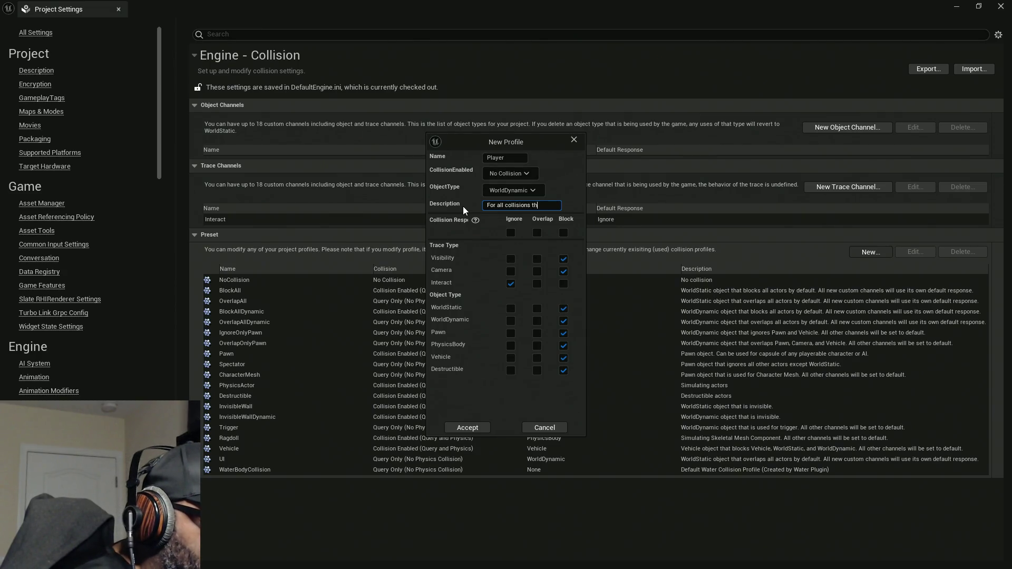
pyautogui.write('at need to')
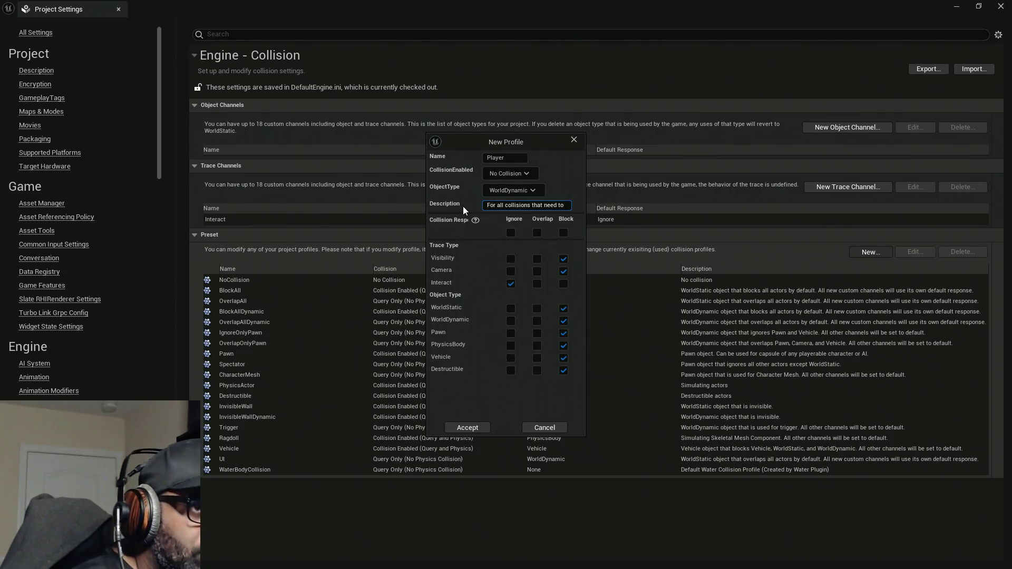
pyautogui.write(' only')
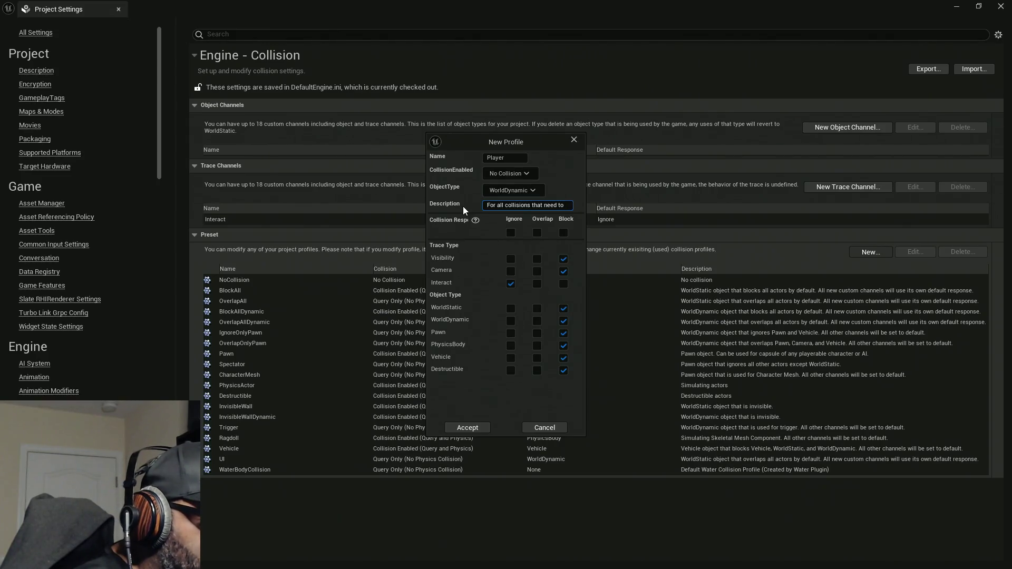
pyautogui.write(' e')
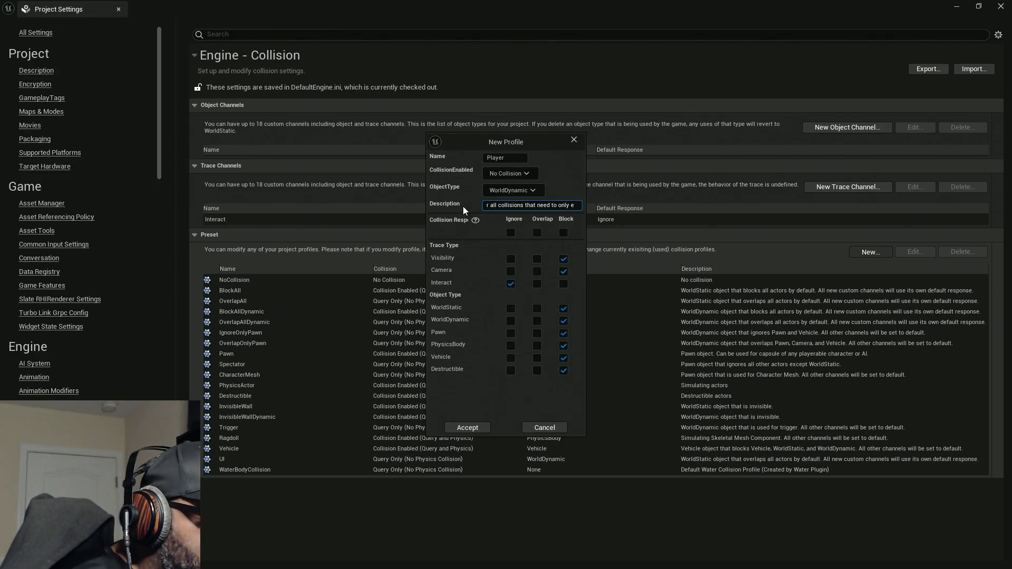
pyautogui.press('BackSpace')
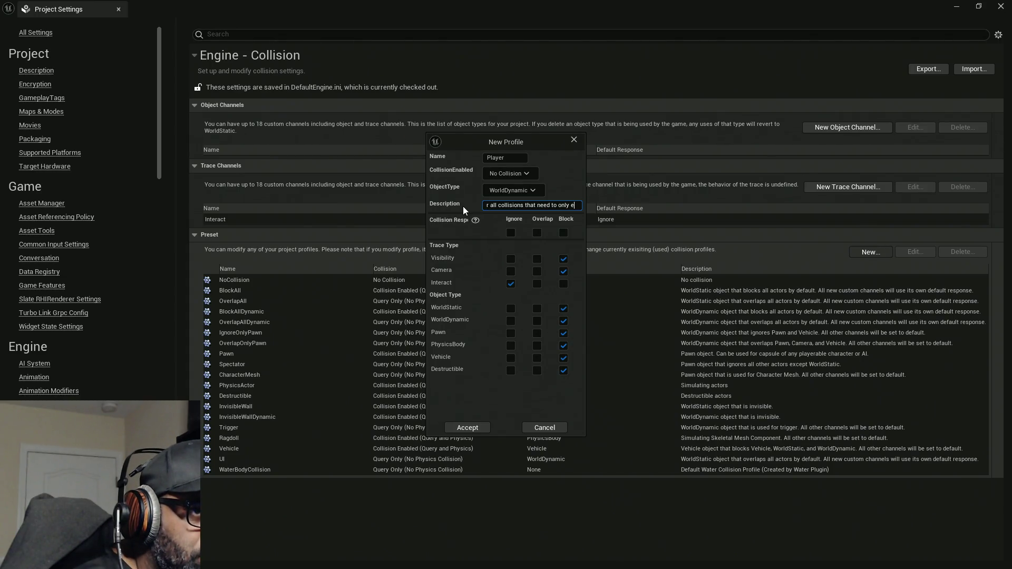
pyautogui.write('affes')
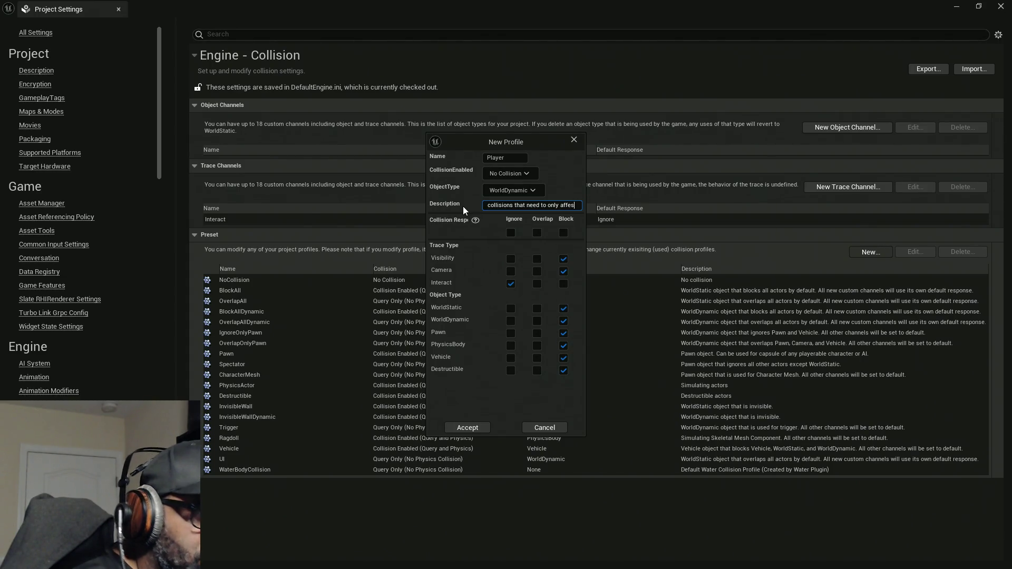
pyautogui.write('ct th')
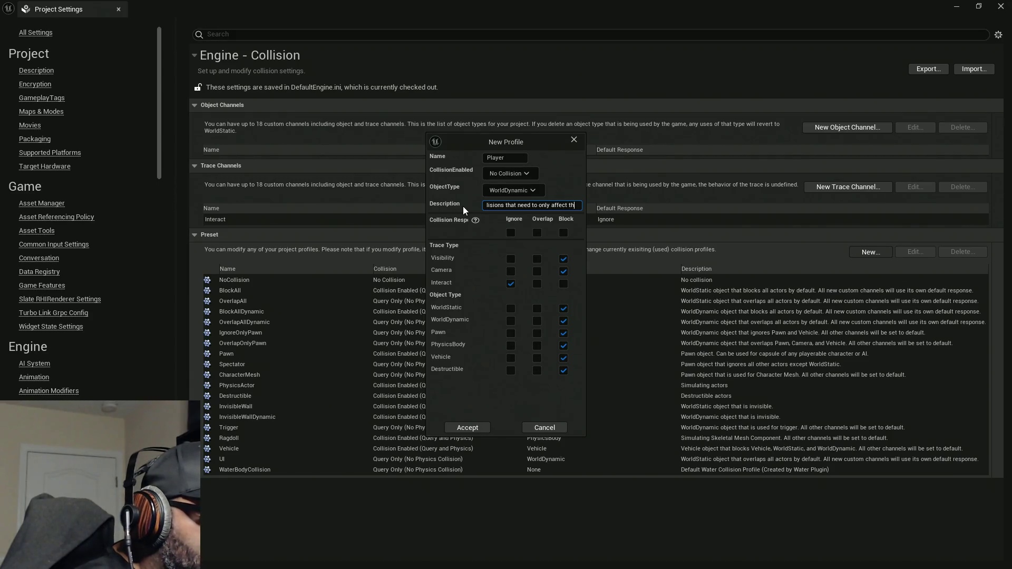
pyautogui.write('e con')
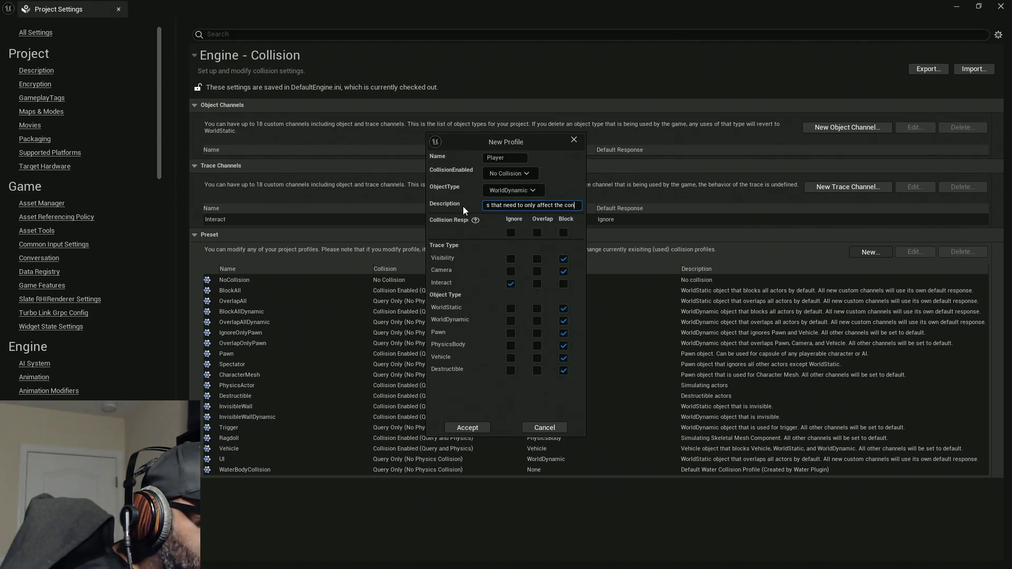
pyautogui.write('trolle')
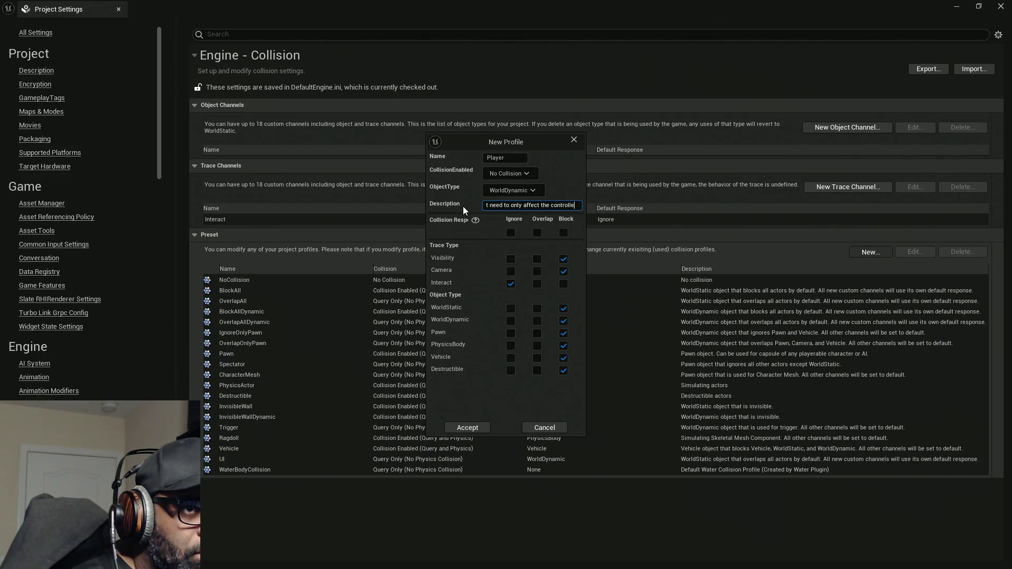
pyautogui.write('dPlayer')
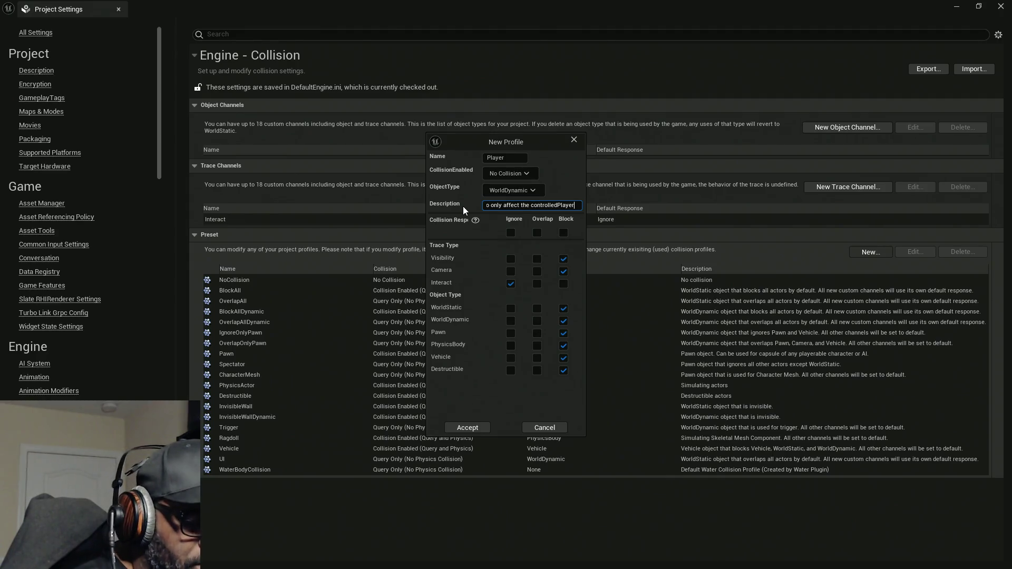
pyautogui.press('BackSpace')
pyautogui.press('BackSpace')
pyautogui.press('BackSpace')
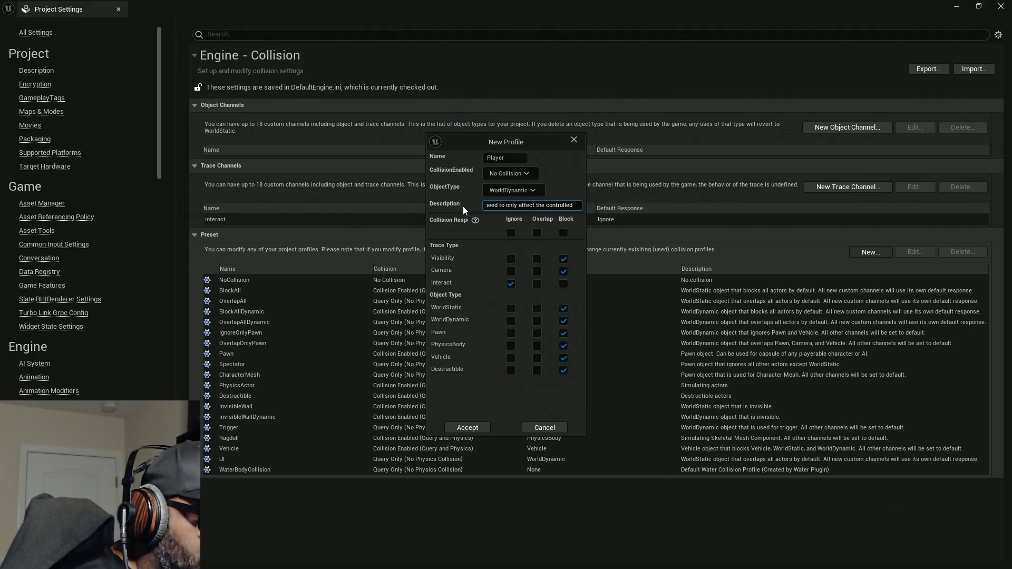
pyautogui.write('player')
pyautogui.press('Return')
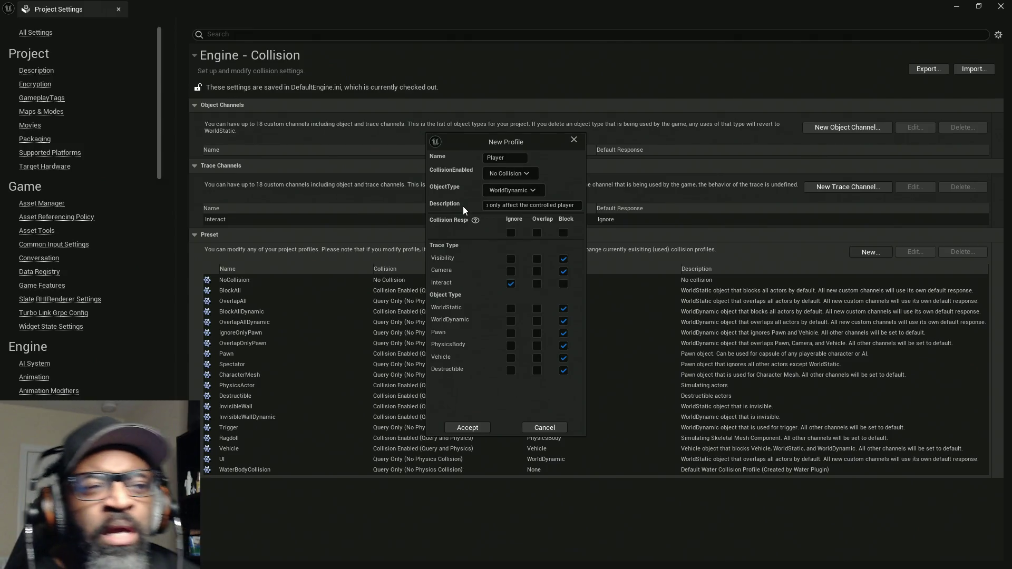
# Set all channel responses to Ignore and CollisionEnabled to Query Only (No Physics Collision)
pyautogui.click(511, 233)
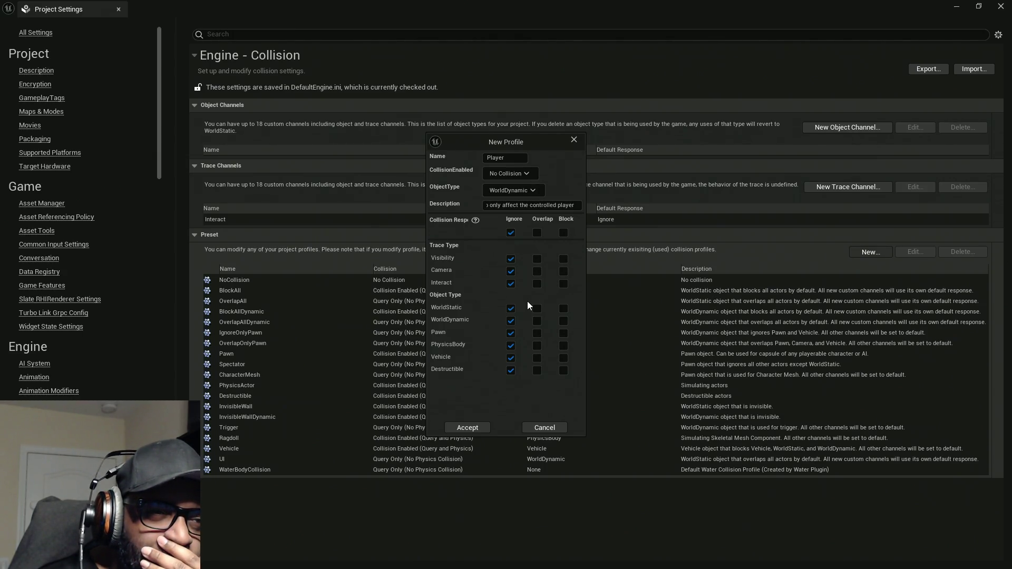
pyautogui.click(528, 170)
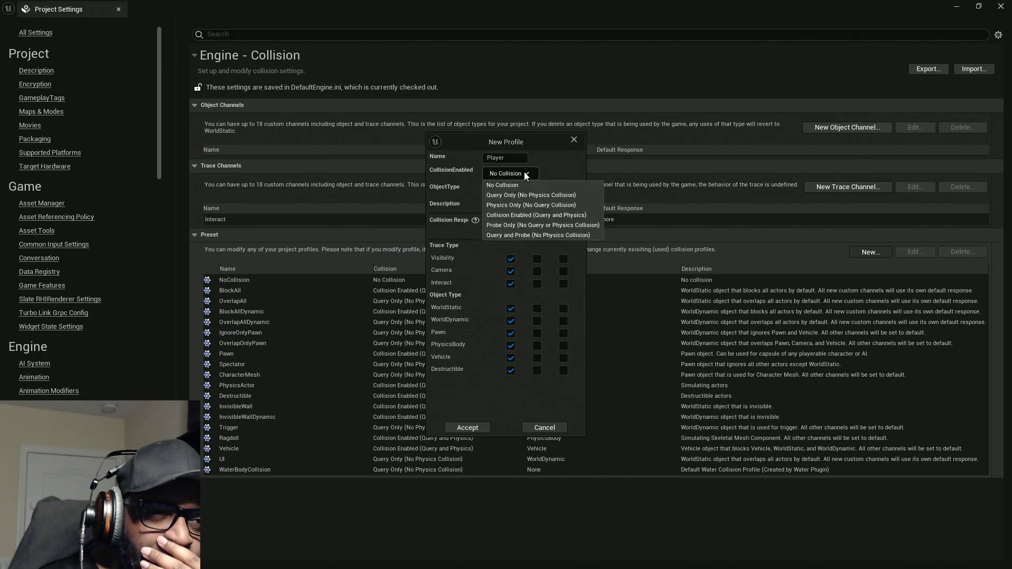
pyautogui.click(522, 198)
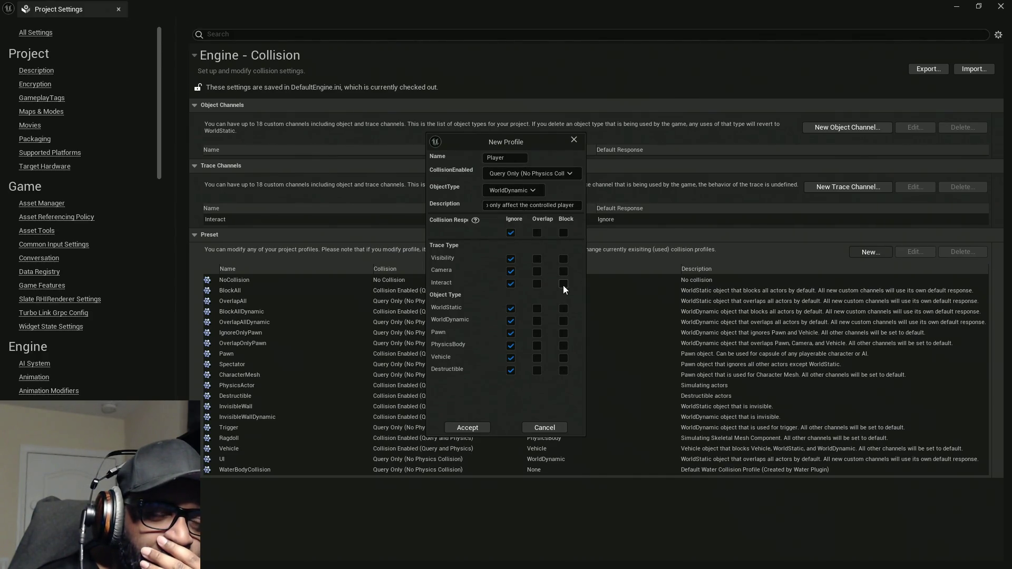
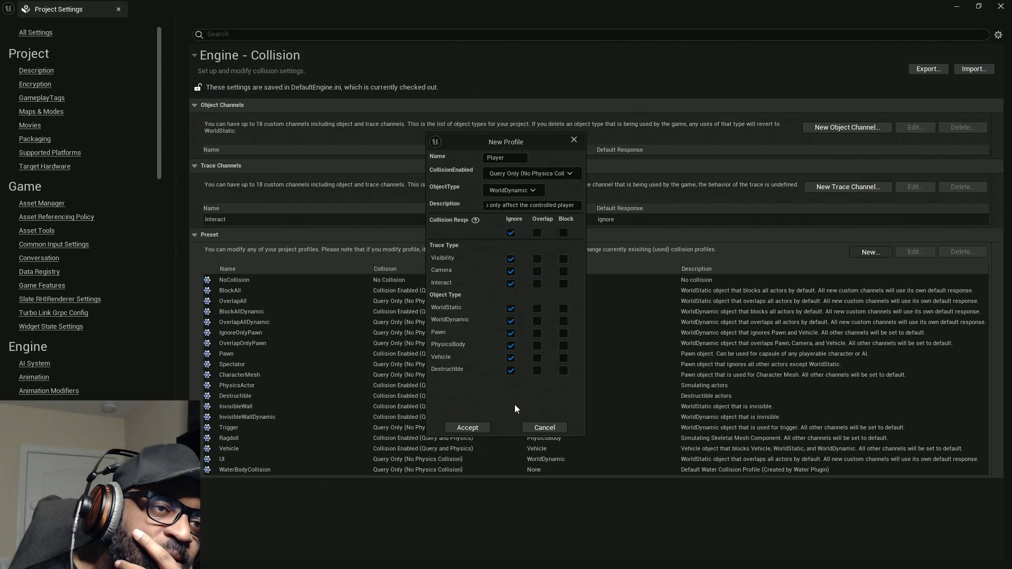
# Accept the Player collision preset, then begin a new preset named 'Interact'
pyautogui.click(477, 427)
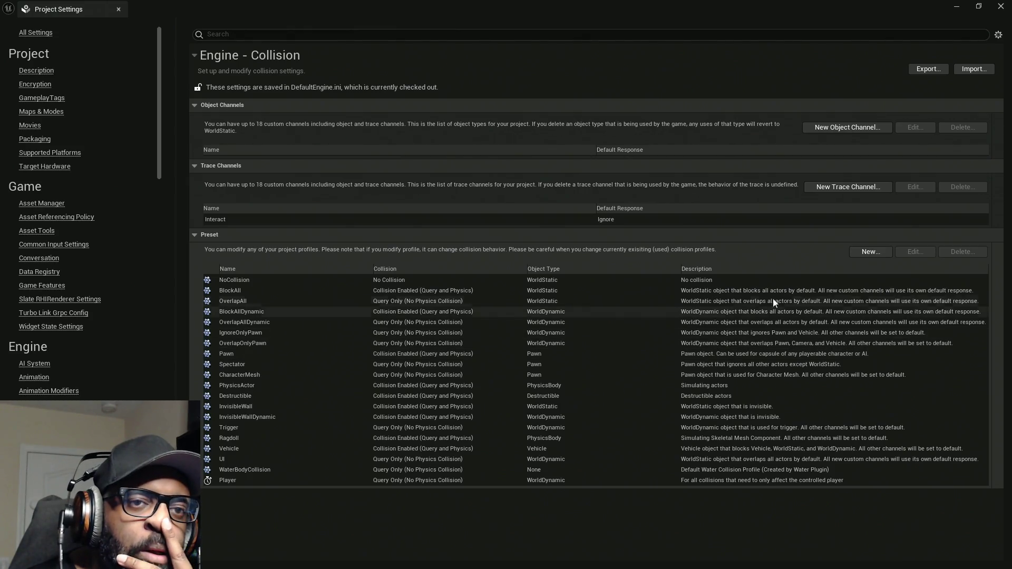
pyautogui.click(876, 256)
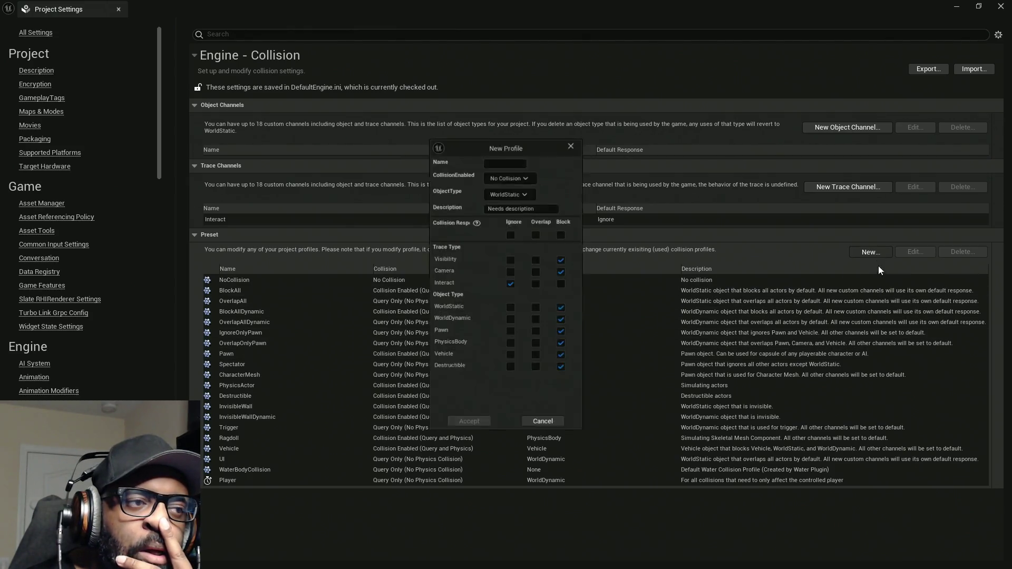
pyautogui.click(504, 162)
pyautogui.write('Interact')
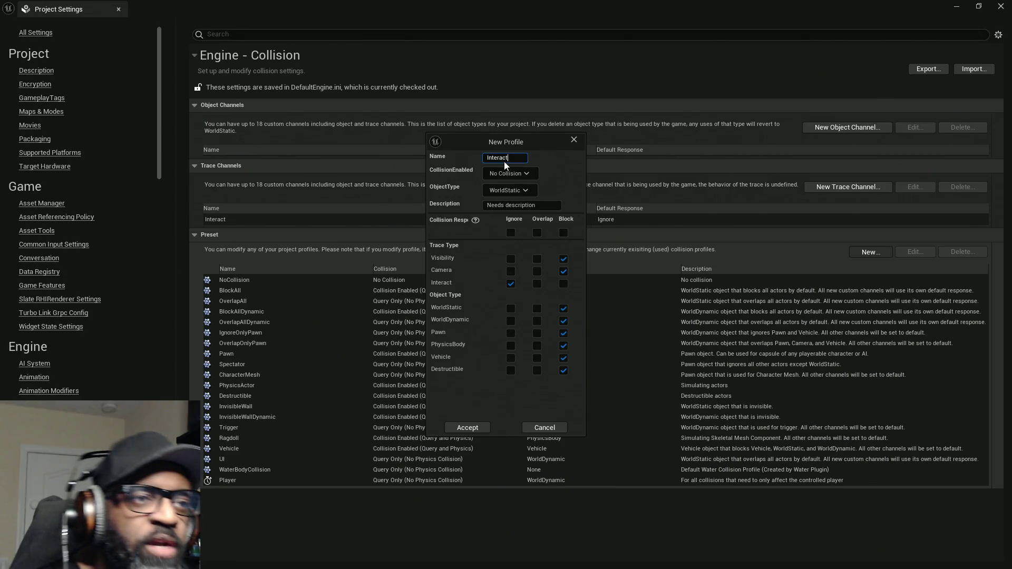
# Make the draft Interact preset Query Only with WorldStatic, then cancel it unsaved
pyautogui.click(530, 174)
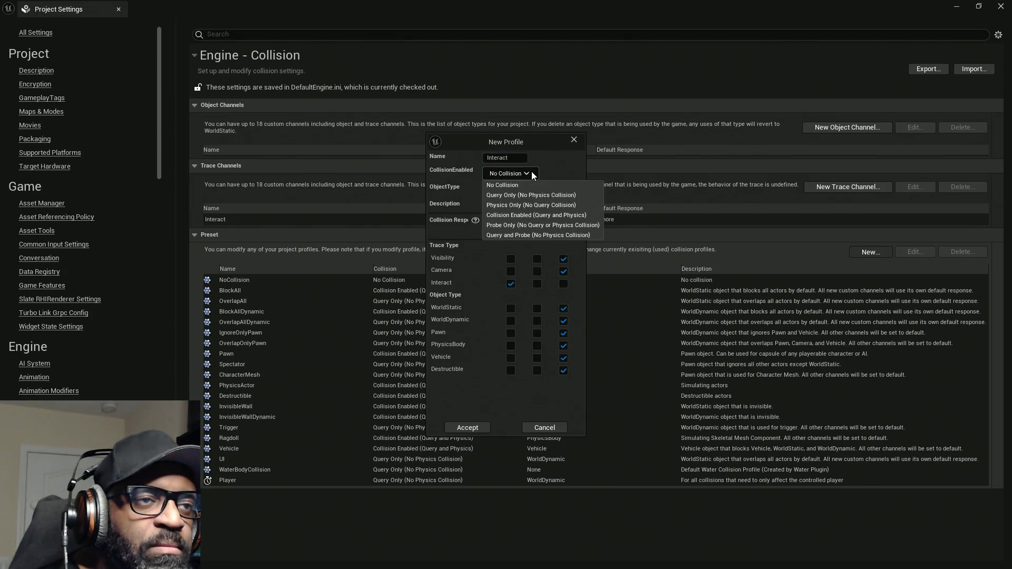
pyautogui.click(504, 195)
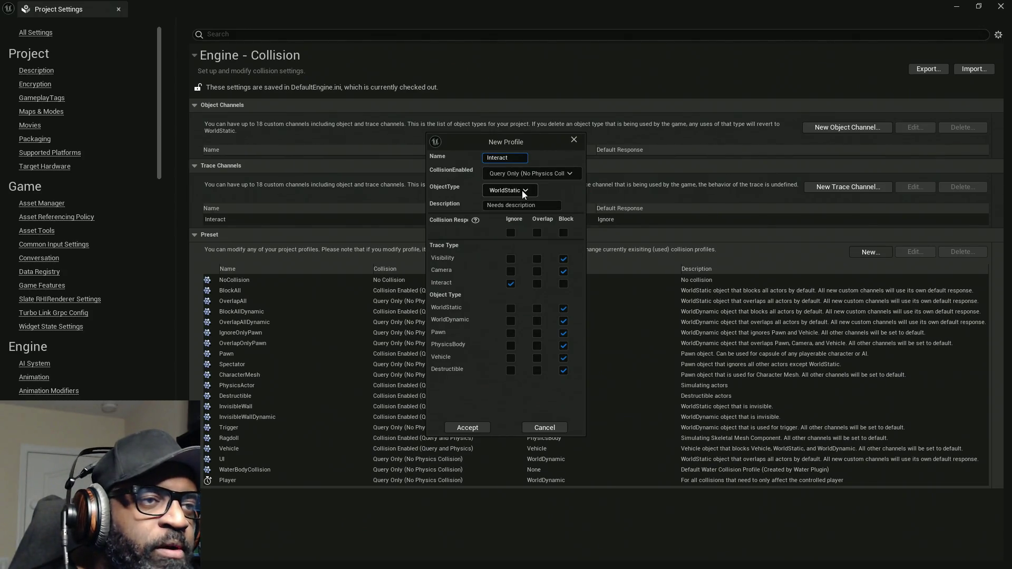
pyautogui.click(526, 192)
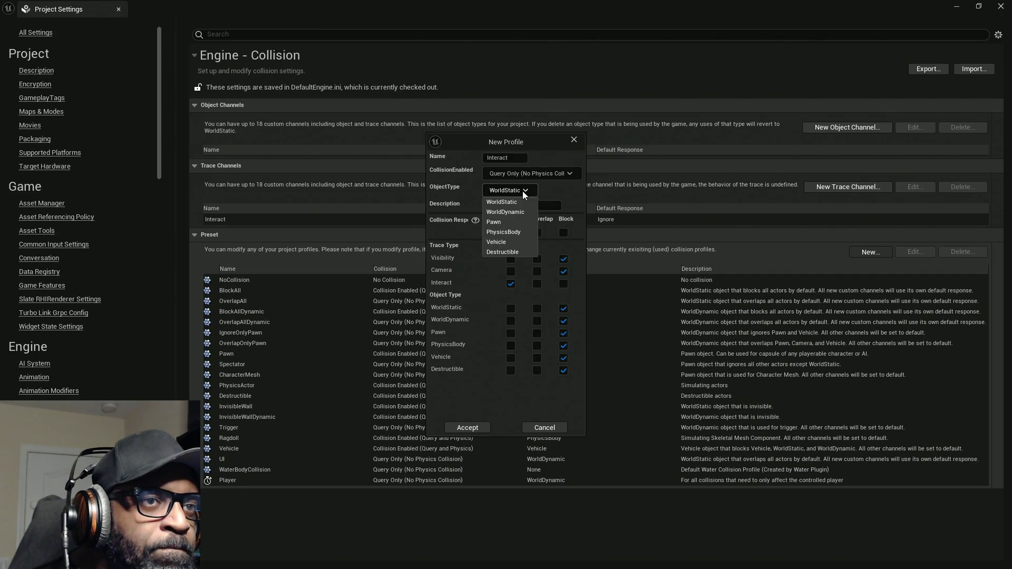
pyautogui.click(524, 194)
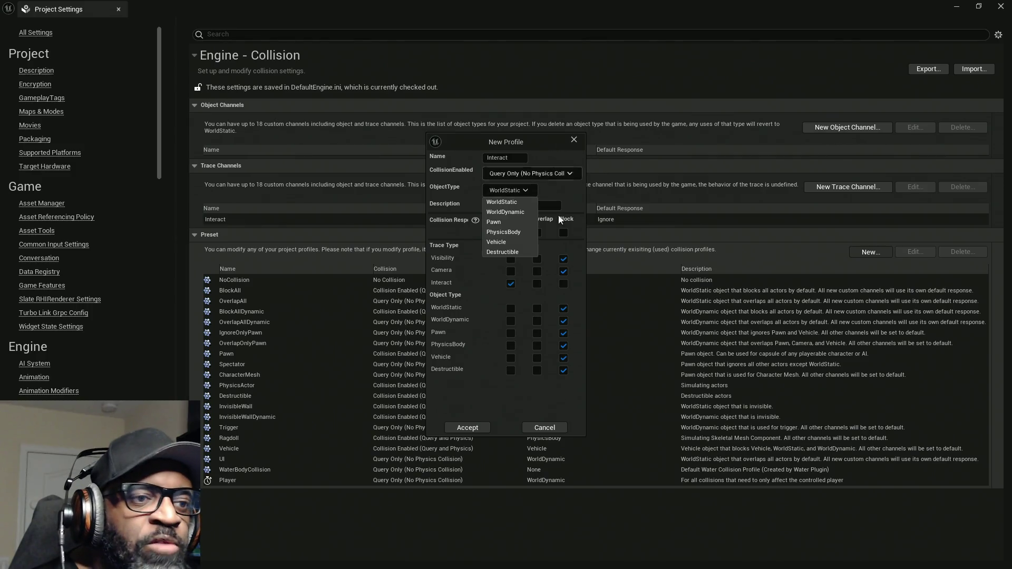
pyautogui.click(545, 428)
# Create an InteractObject object channel with default response Ignore, renaming after the duplicate 'Inte' warning
pyautogui.click(838, 128)
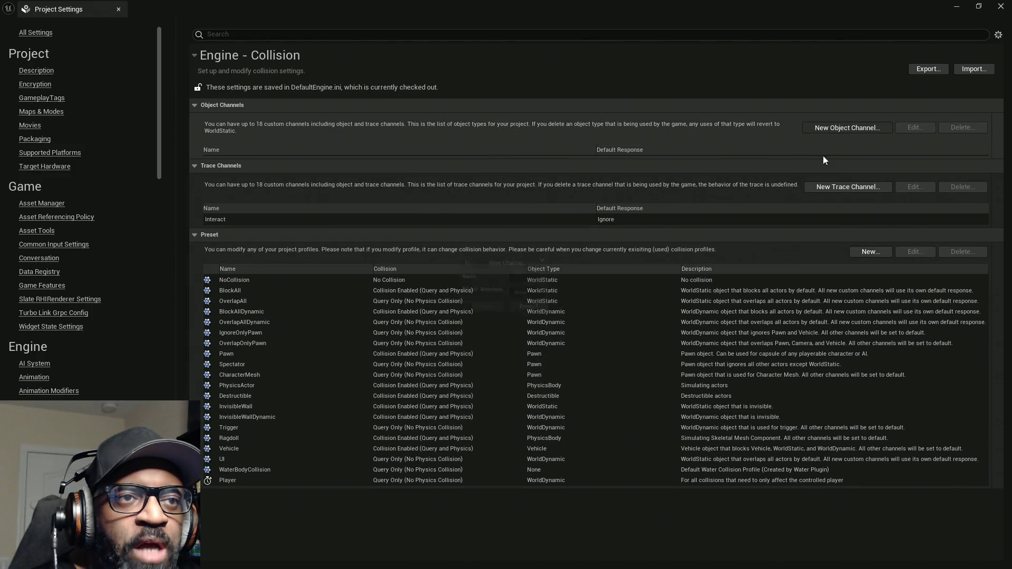
pyautogui.click(543, 278)
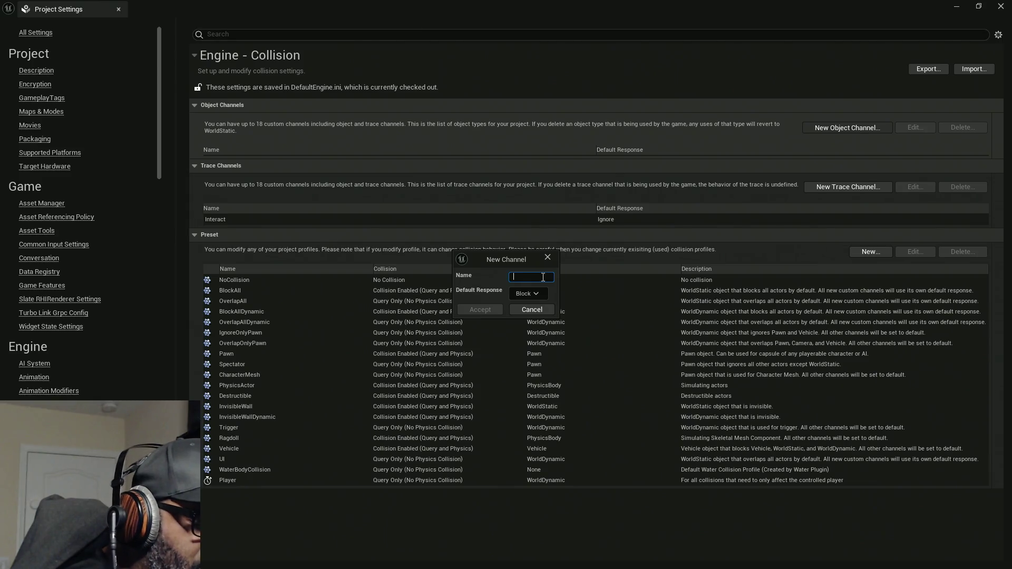
pyautogui.write('Interact')
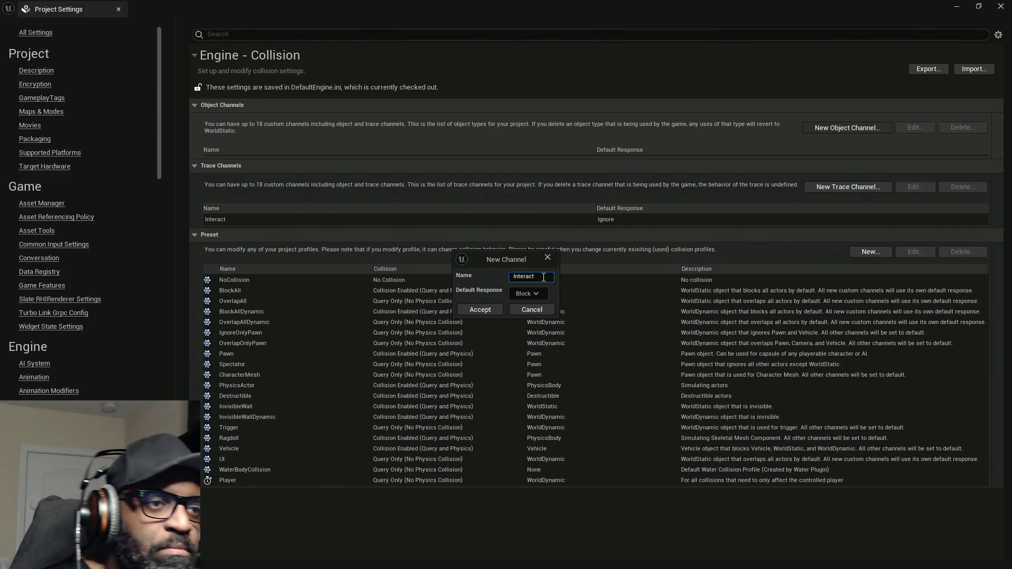
pyautogui.click(538, 293)
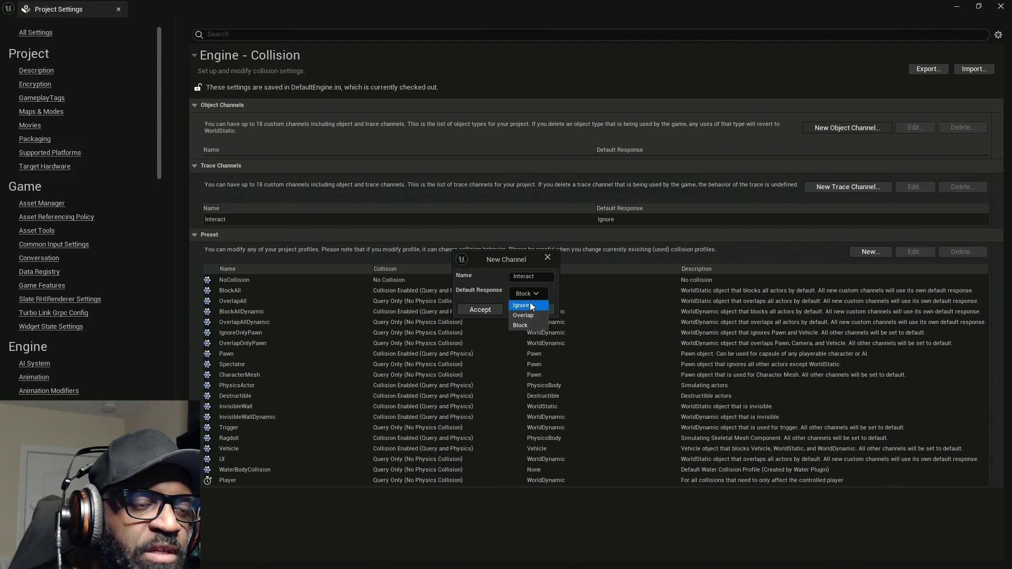
pyautogui.click(476, 311)
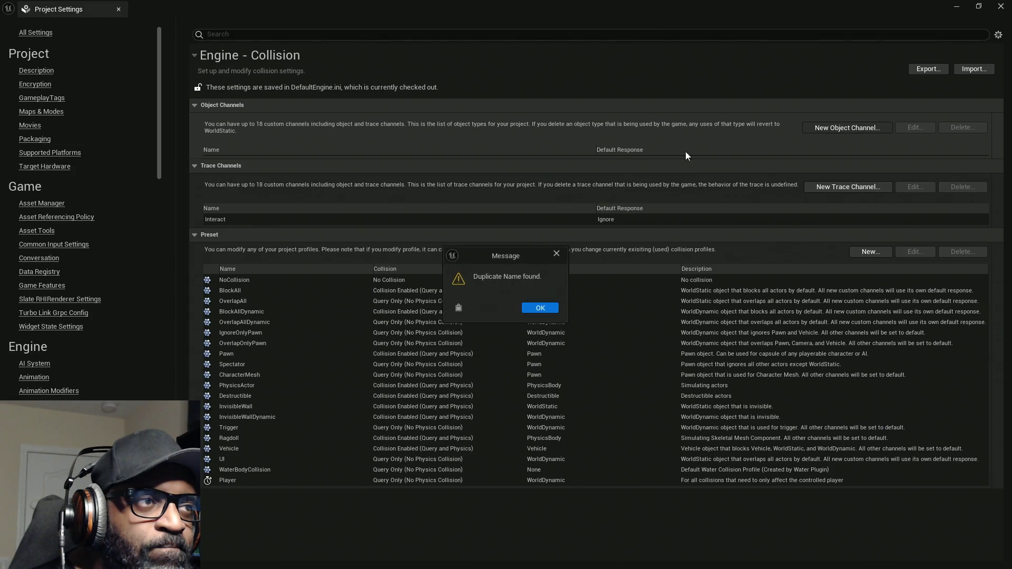
pyautogui.click(540, 308)
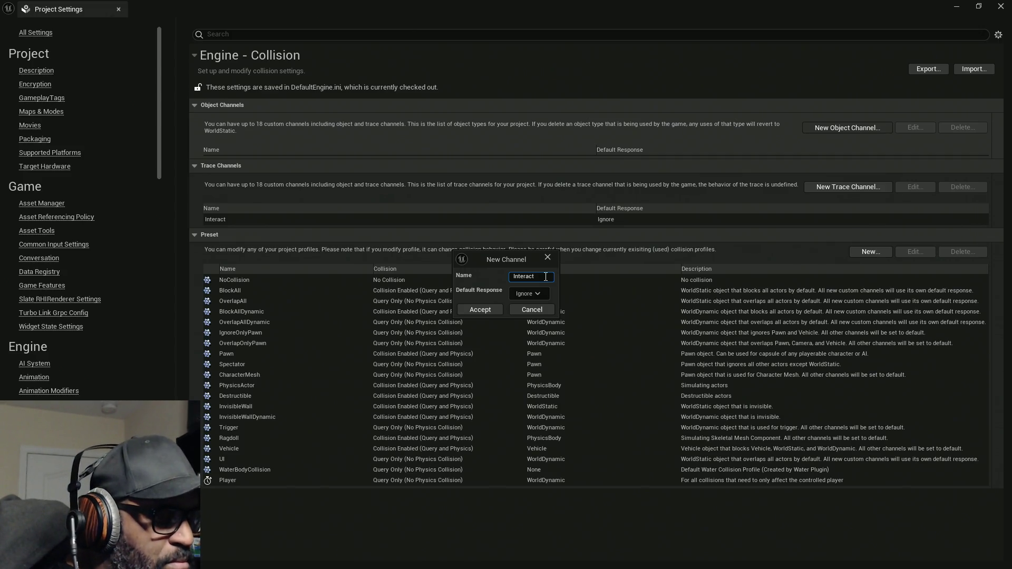
pyautogui.write('Object')
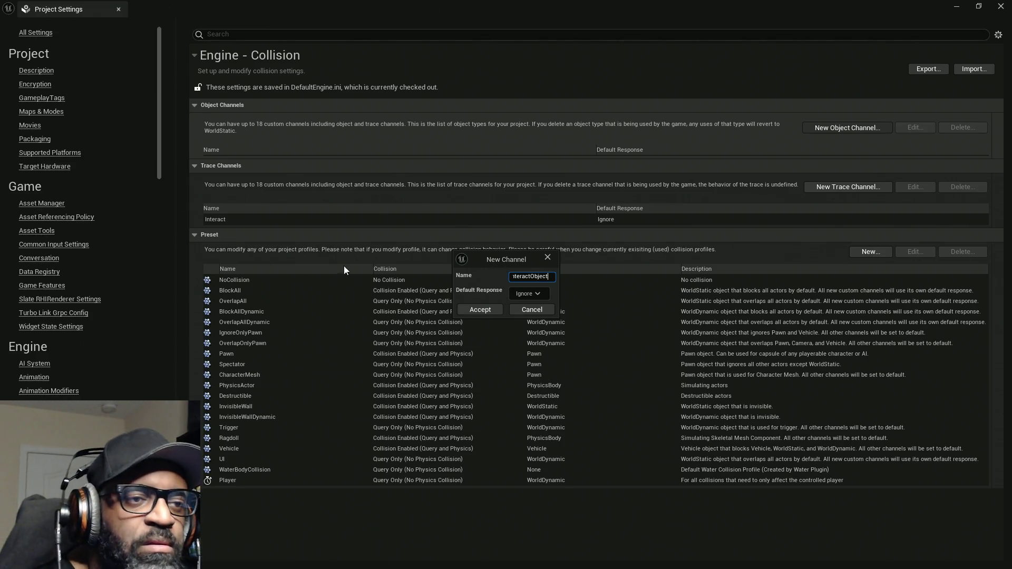
pyautogui.click(484, 307)
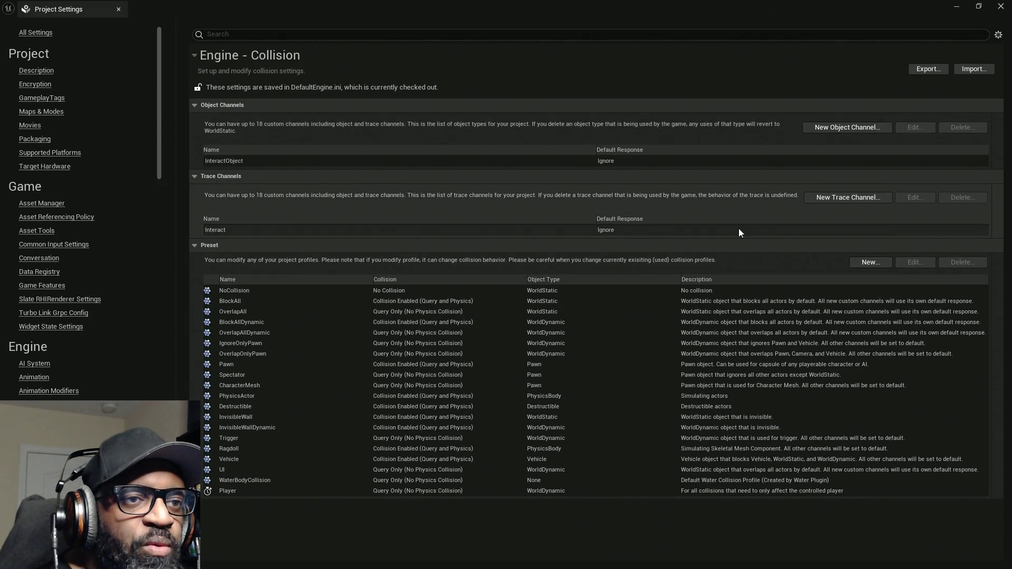
pyautogui.click(801, 230)
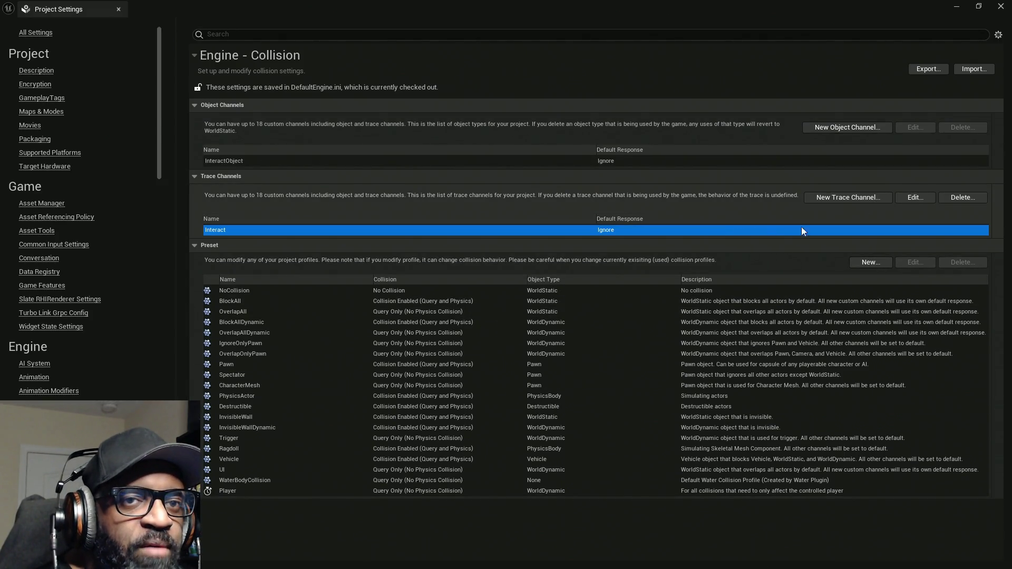
pyautogui.click(909, 200)
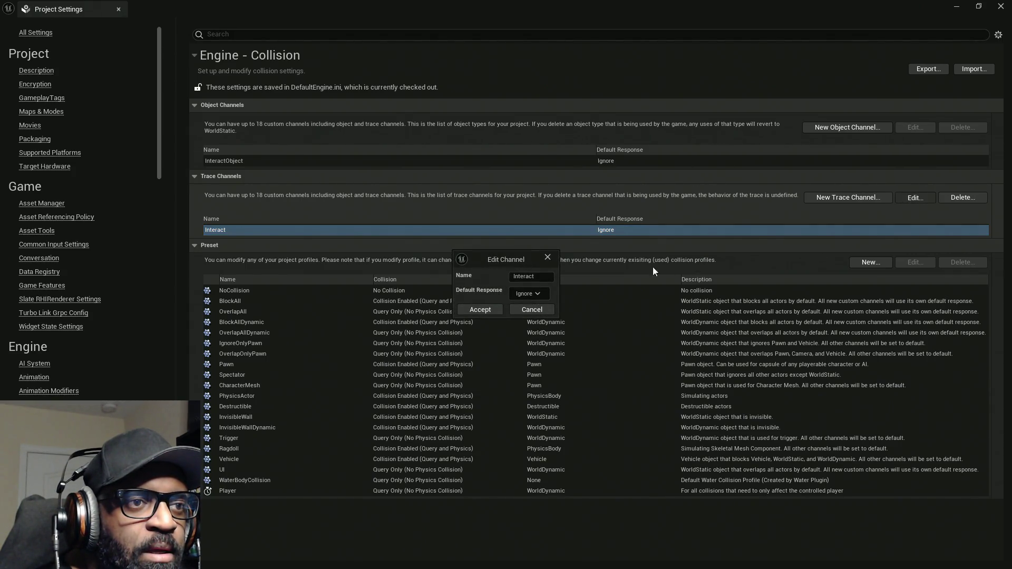
pyautogui.click(609, 268)
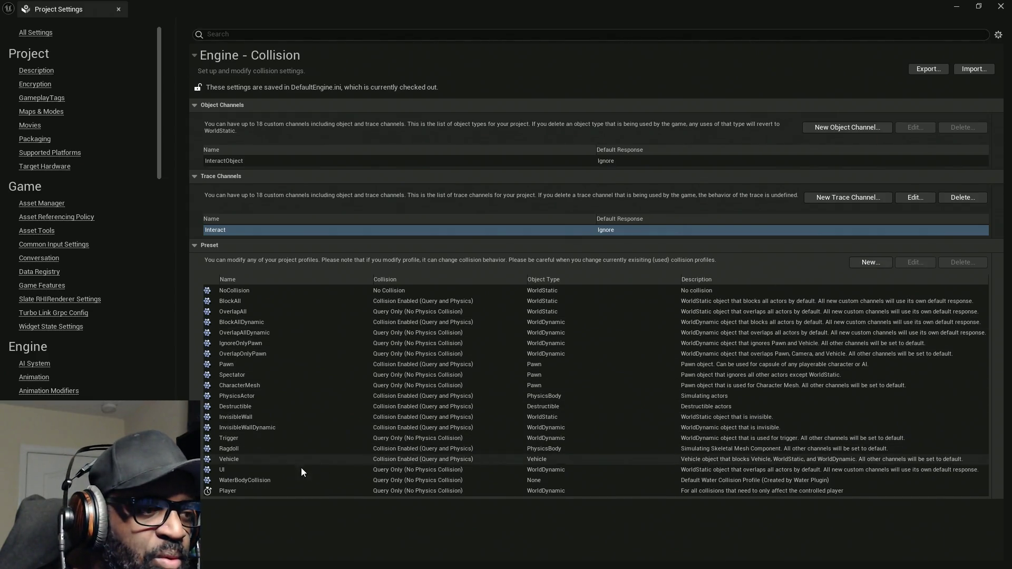
pyautogui.moveTo(209, 493)
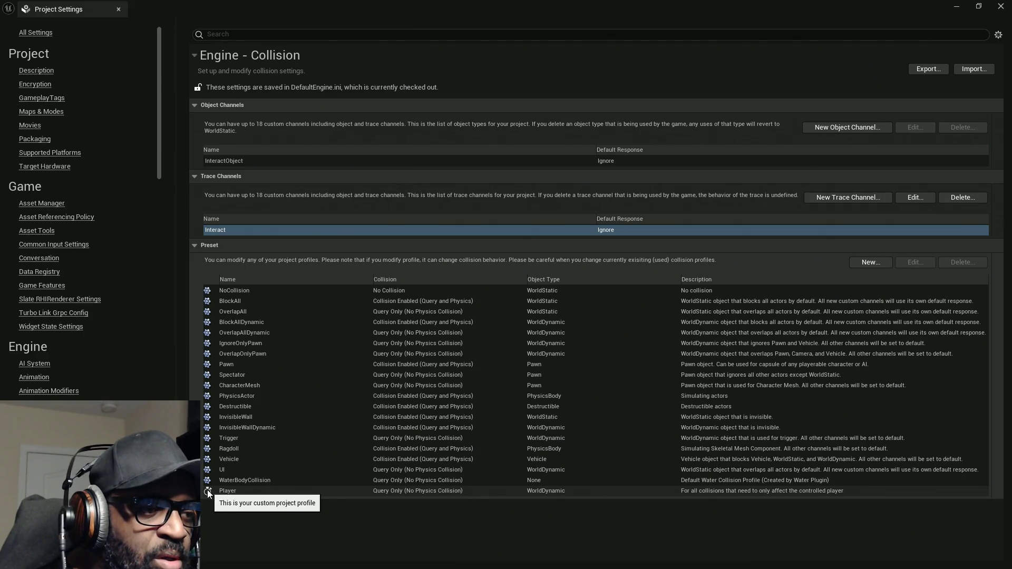
pyautogui.click(209, 492)
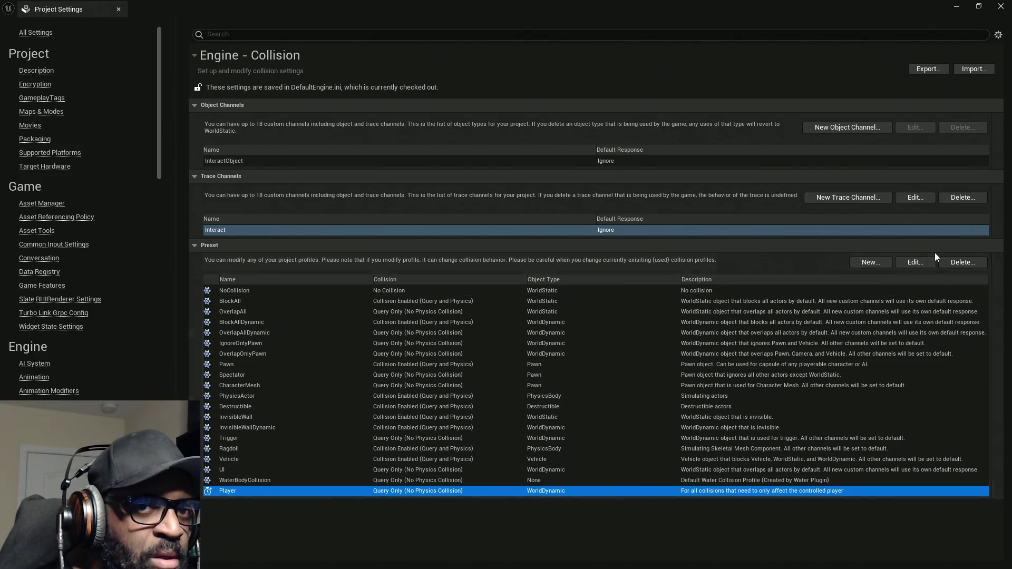
pyautogui.click(915, 262)
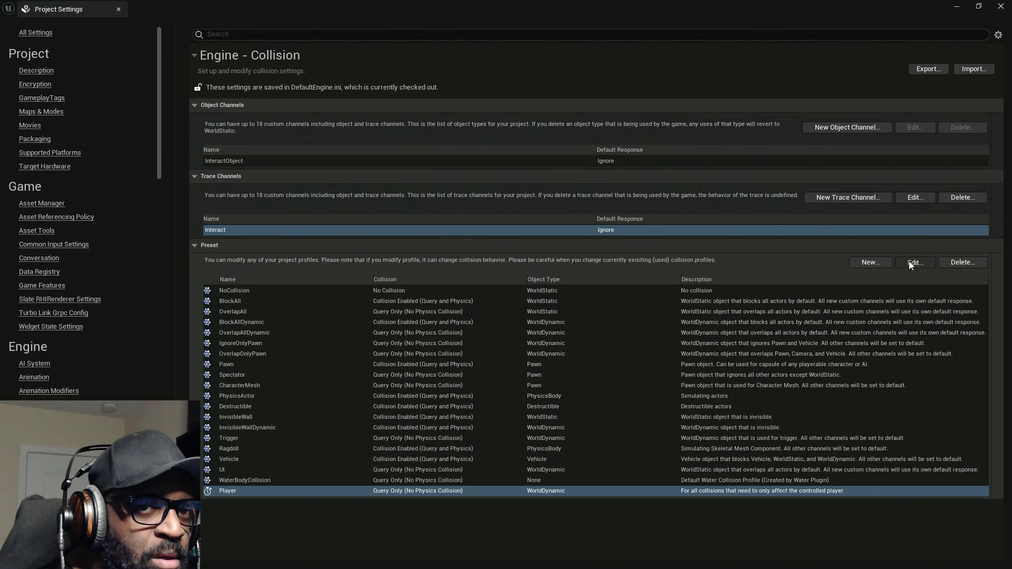
pyautogui.click(909, 261)
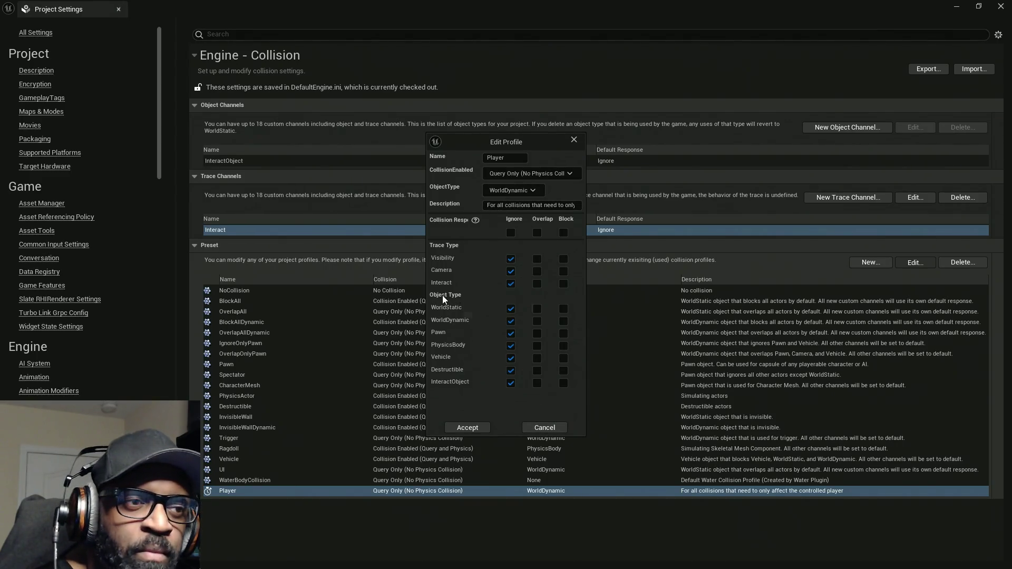
pyautogui.click(558, 428)
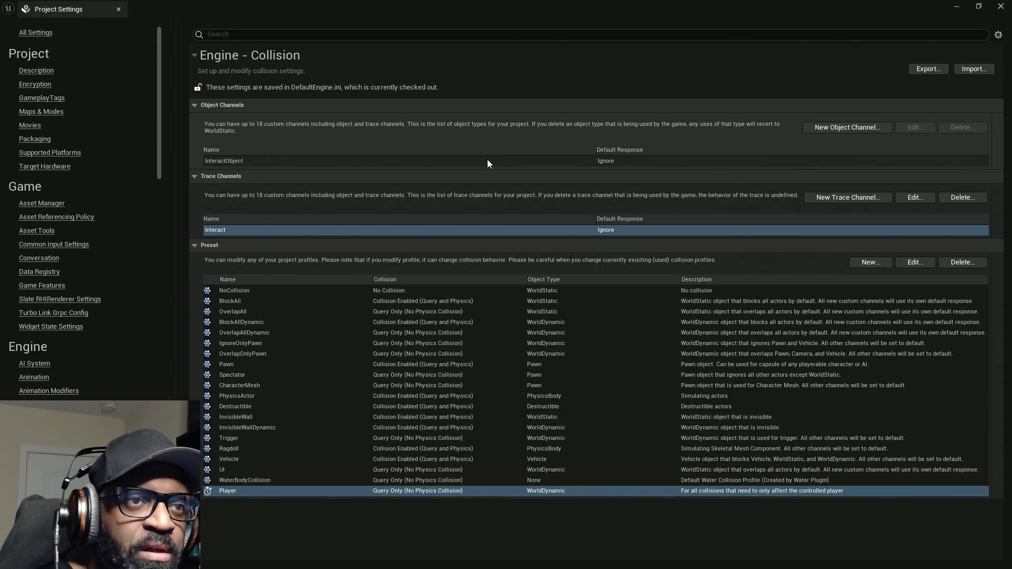
pyautogui.click(618, 162)
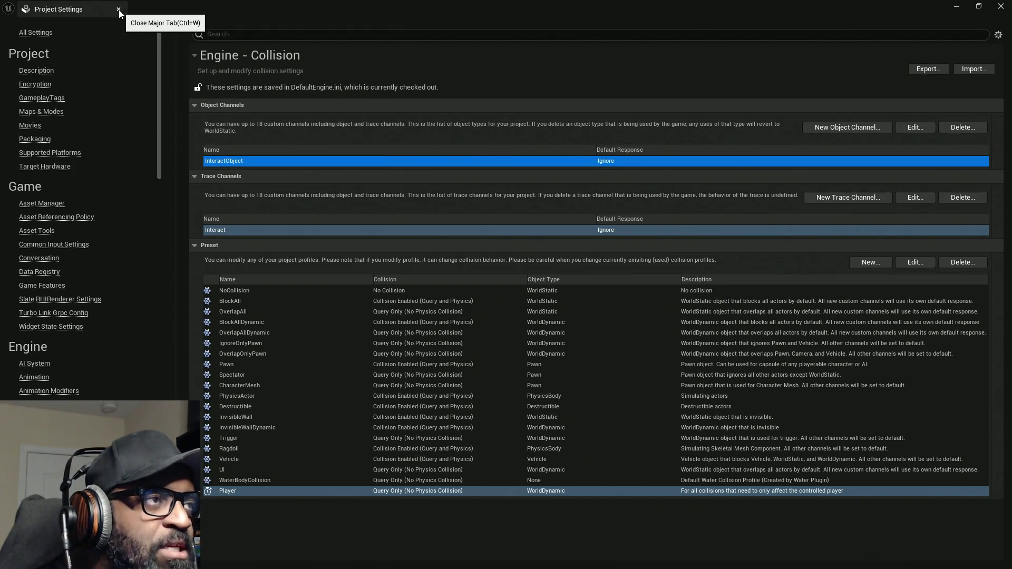
# Move Project Settings aside and save all work from the level editor's File menu
pyautogui.moveTo(315, 5)
pyautogui.mouseDown()
pyautogui.moveTo(53, 90)
pyautogui.moveTo(50, 181)
pyautogui.moveTo(283, 160)
pyautogui.mouseUp()
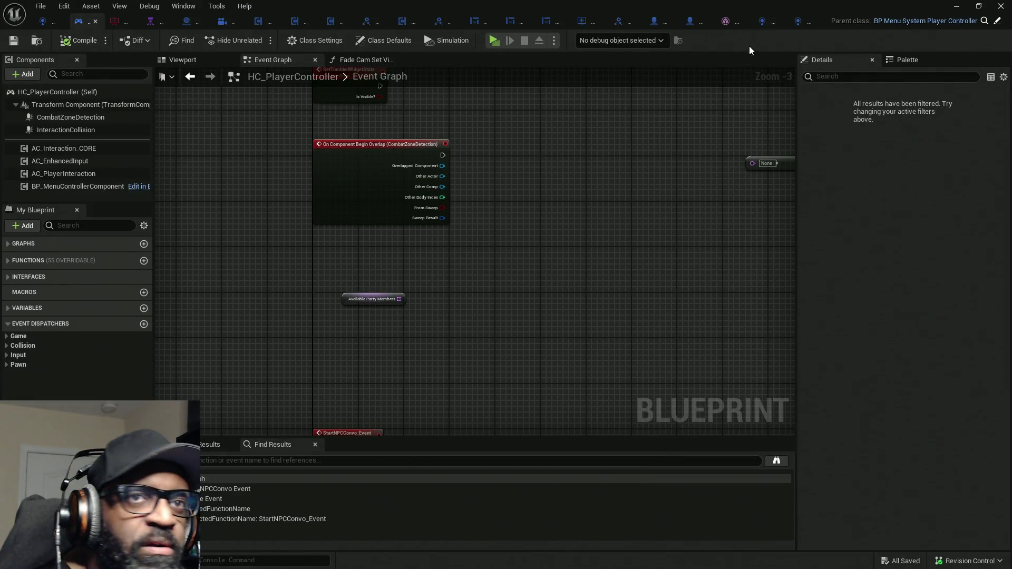
pyautogui.doubleClick(852, 4)
pyautogui.click(40, 6)
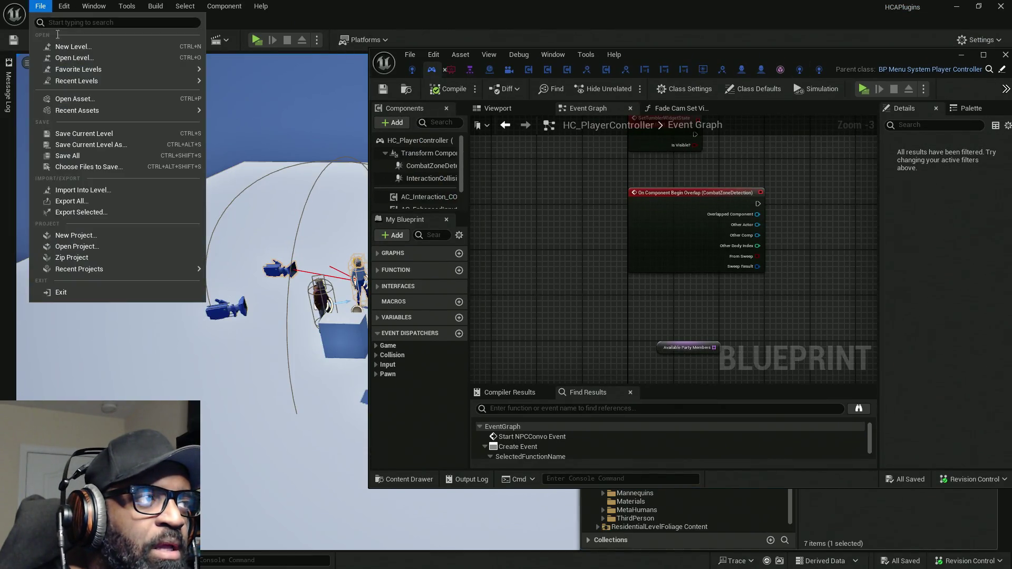
pyautogui.click(68, 156)
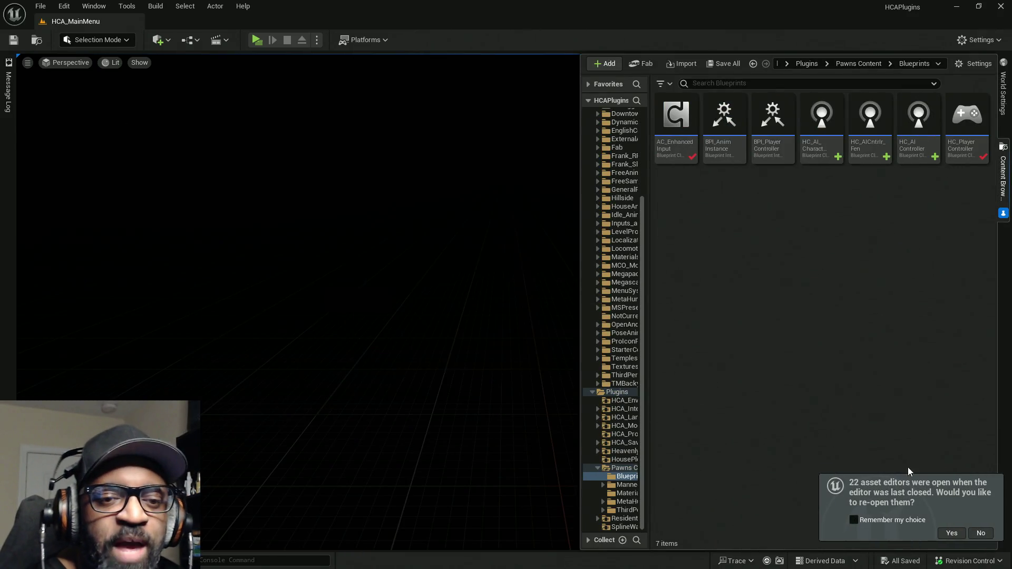
# Remember the choice to reopen the previous asset editors, then maximize Project Settings
pyautogui.click(892, 520)
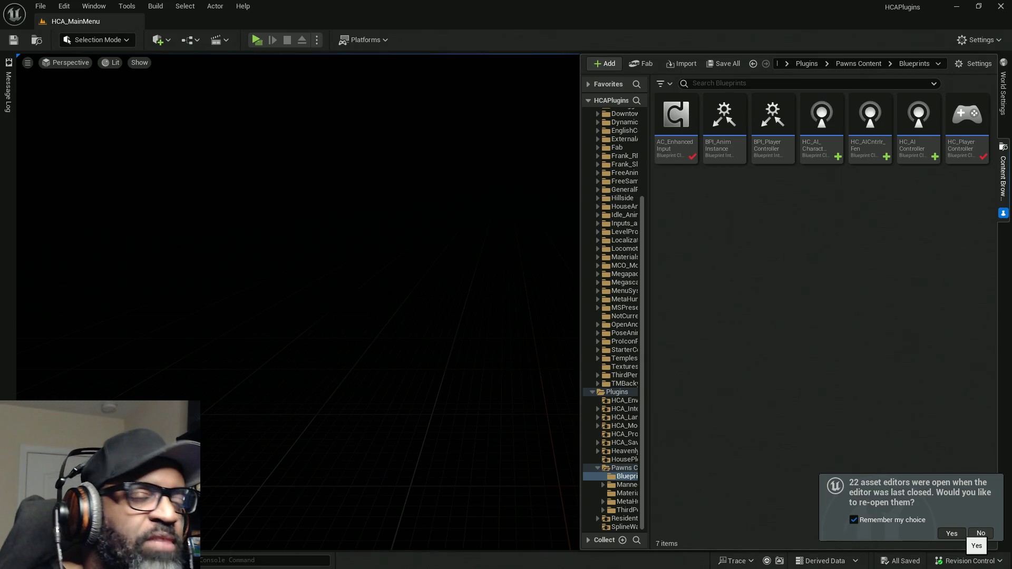
pyautogui.click(954, 533)
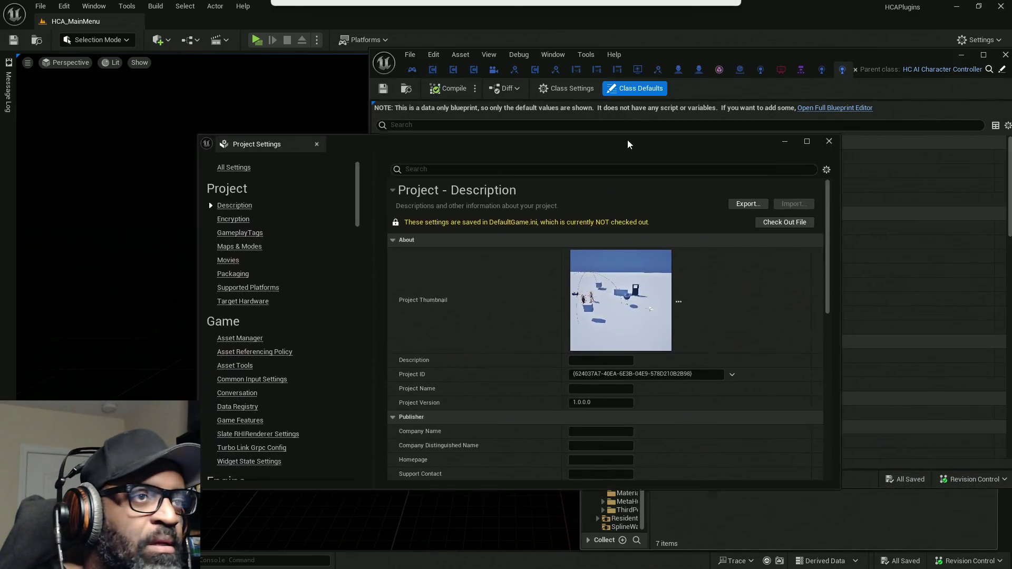
pyautogui.moveTo(880, 61); pyautogui.dragTo(872, 63)
pyautogui.click(871, 45)
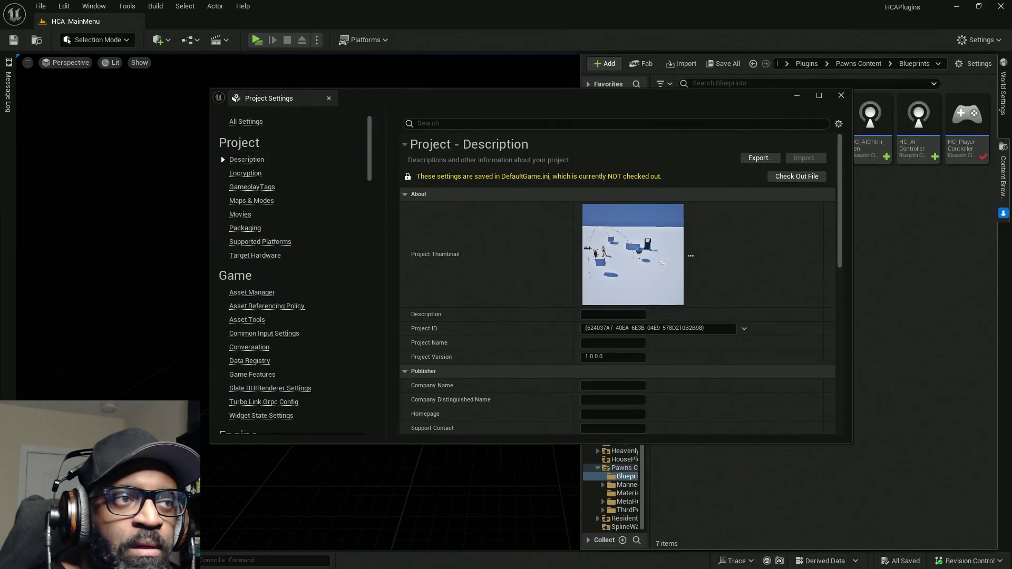
pyautogui.click(820, 96)
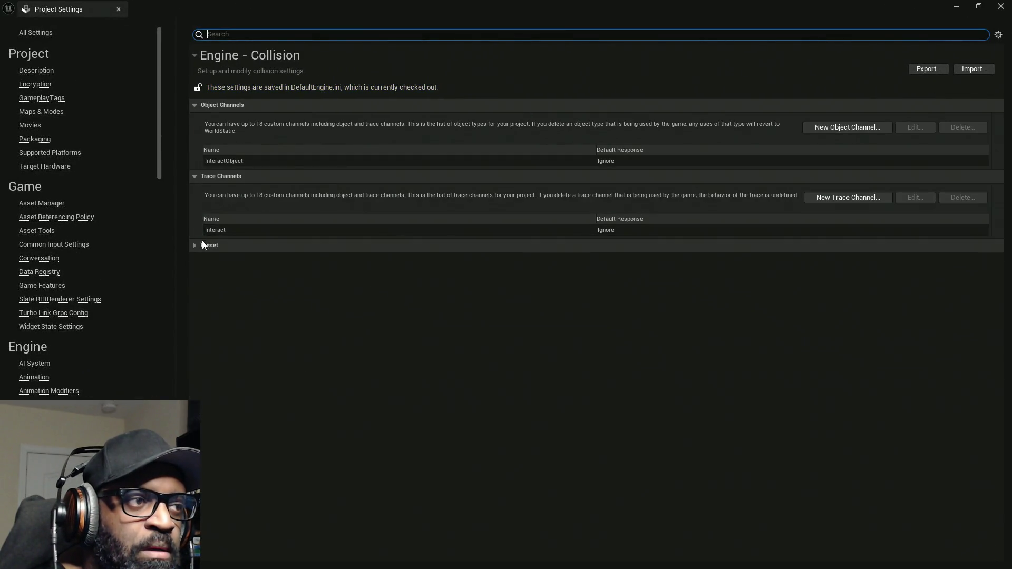
pyautogui.click(199, 247)
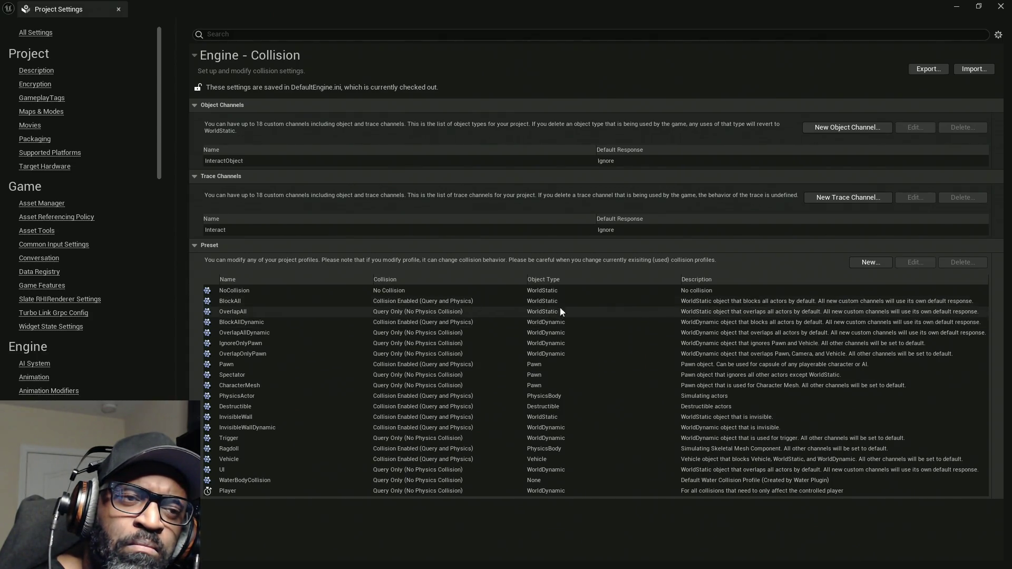
pyautogui.click(224, 491)
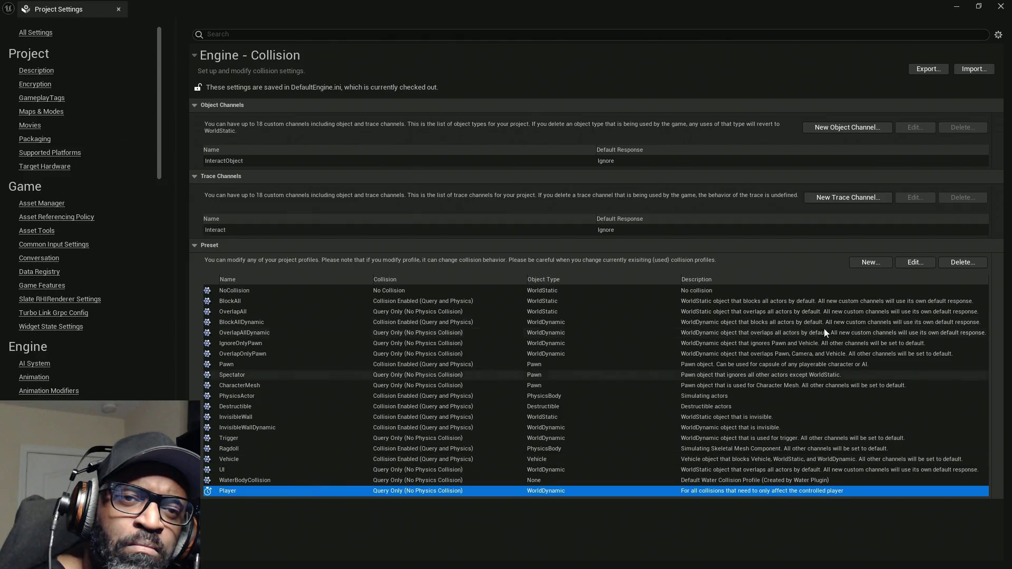
pyautogui.click(902, 263)
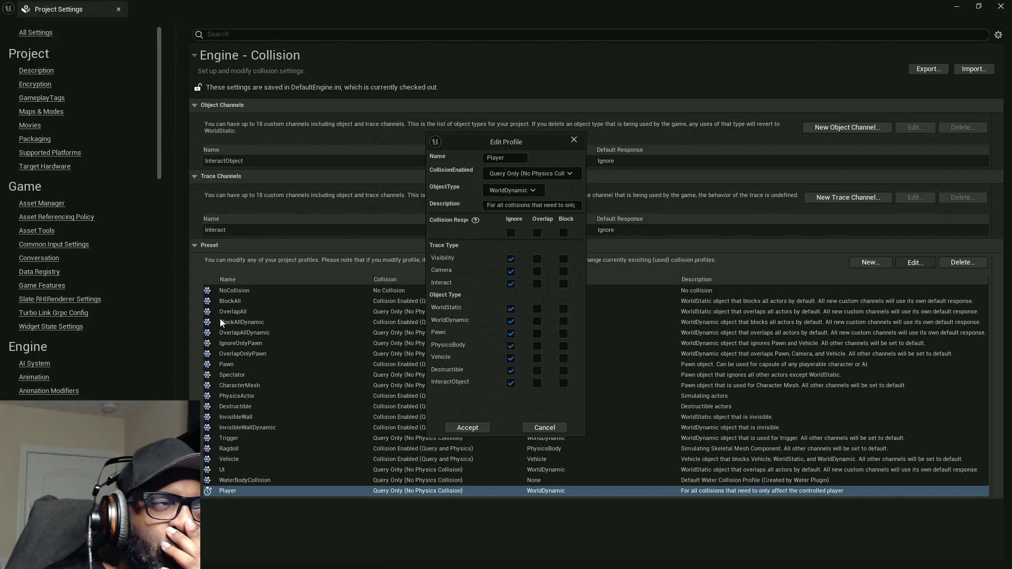
pyautogui.click(573, 140)
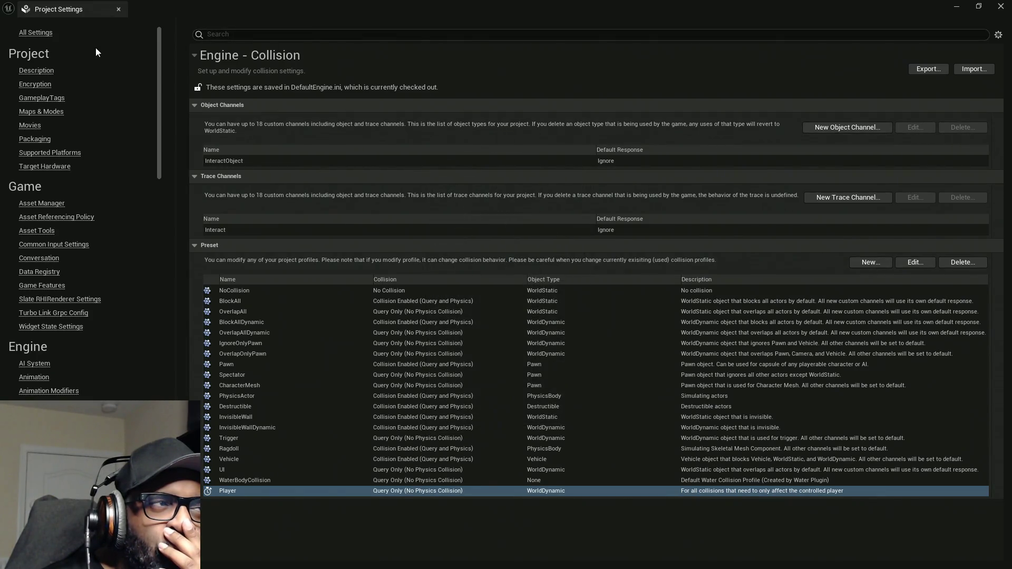
pyautogui.click(36, 32)
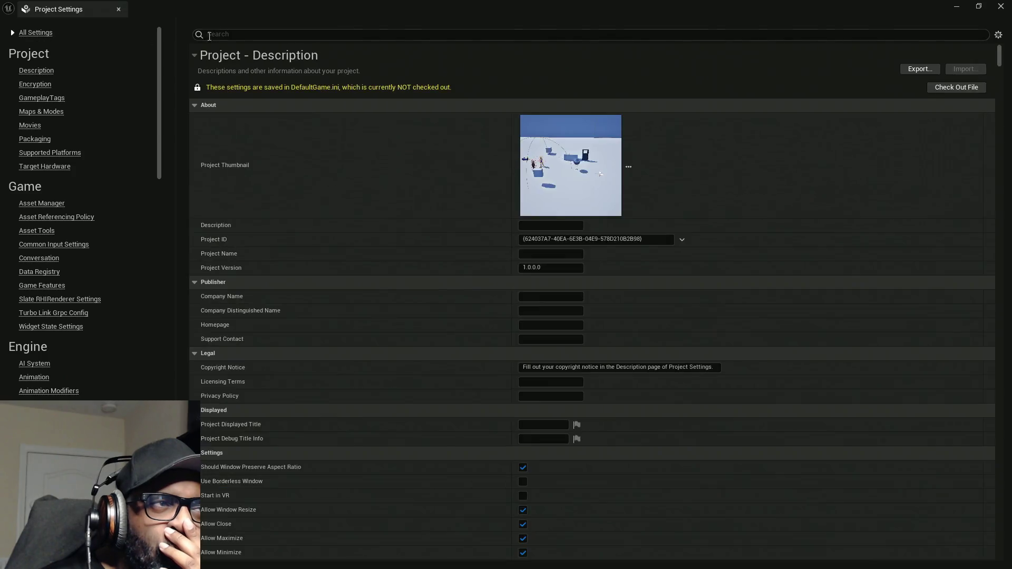
pyautogui.click(229, 34)
pyautogui.write('ob')
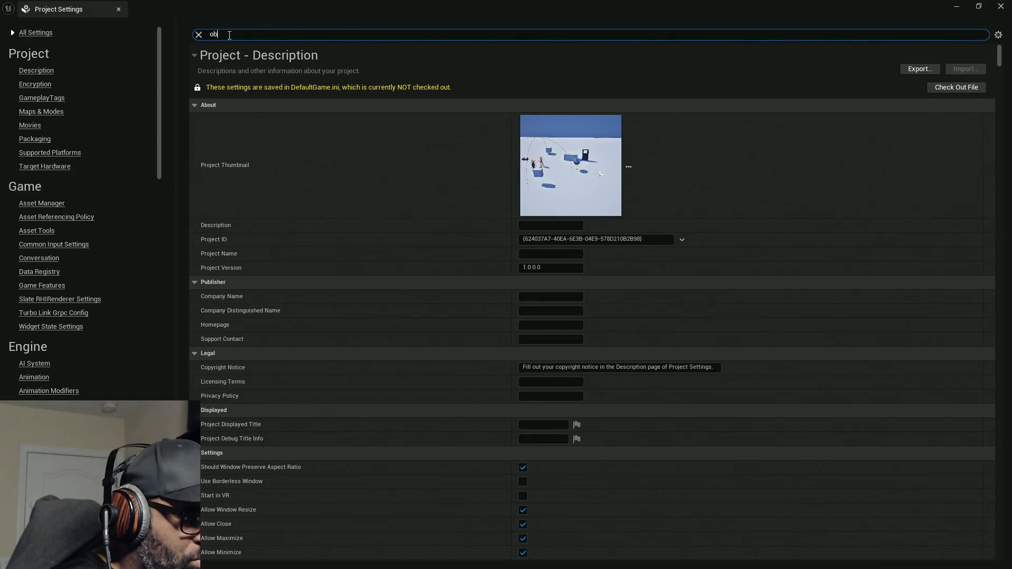
pyautogui.write('ject')
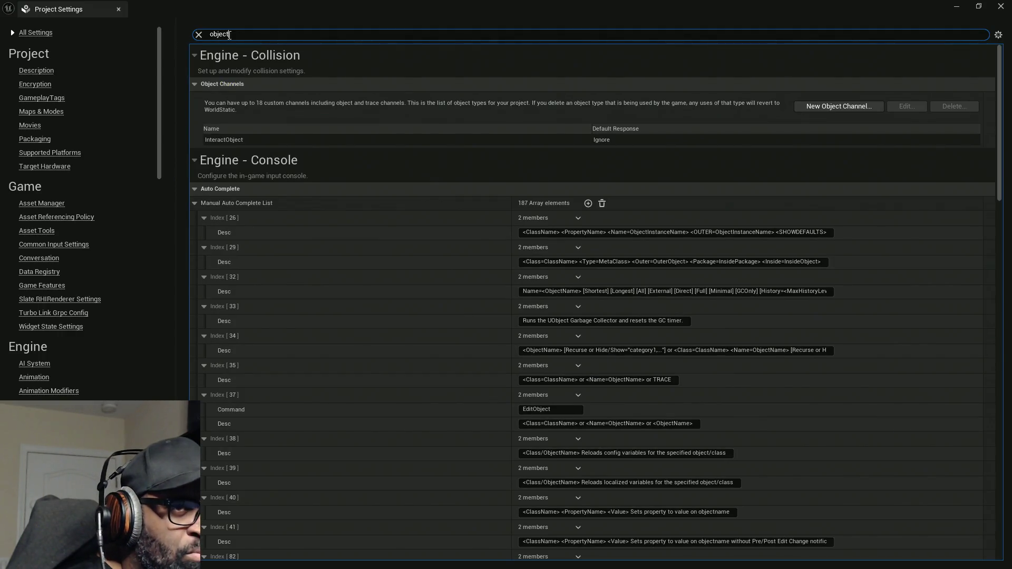
pyautogui.write('type')
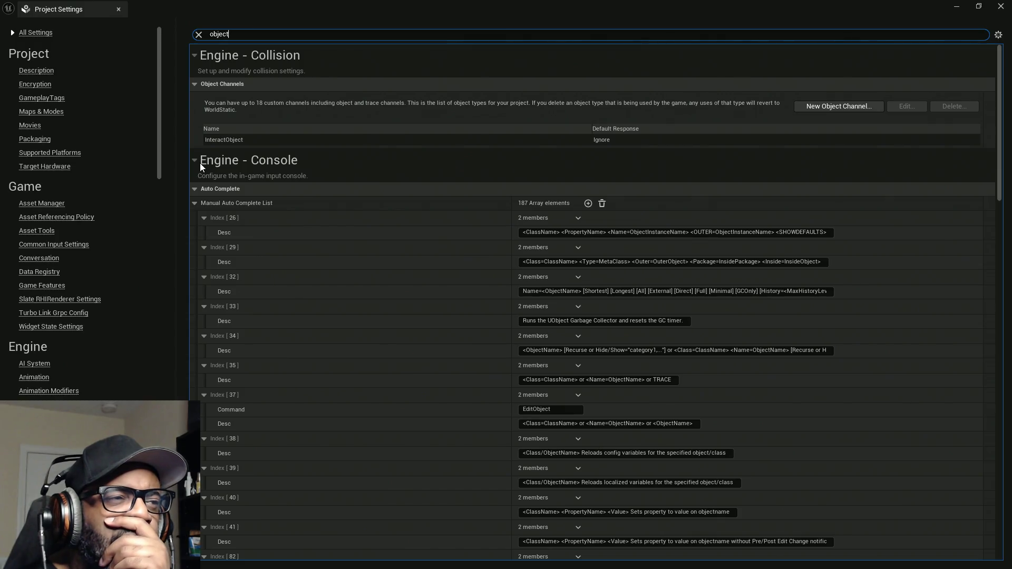
pyautogui.click(194, 189)
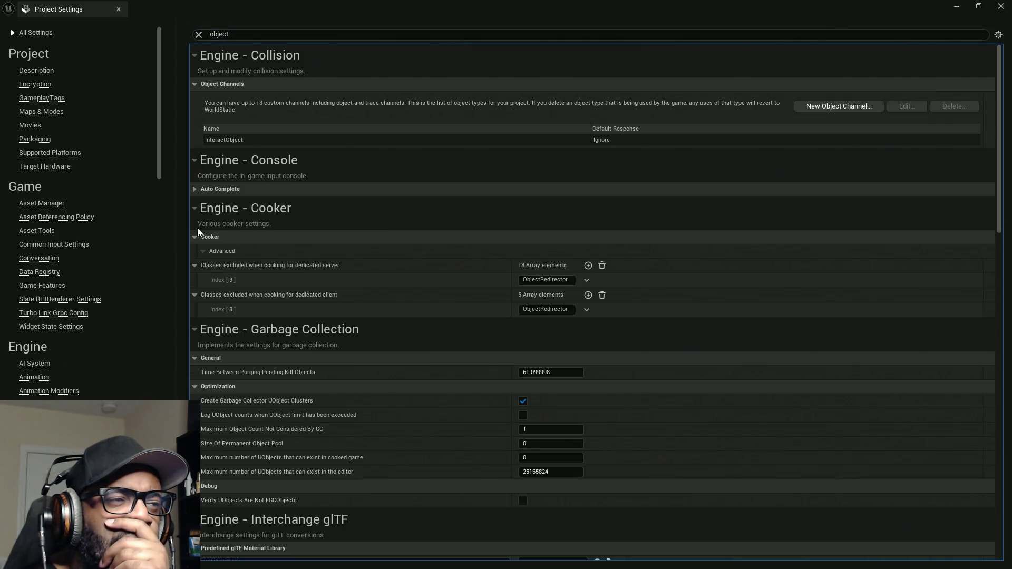
pyautogui.scroll(-5, 274, 253)
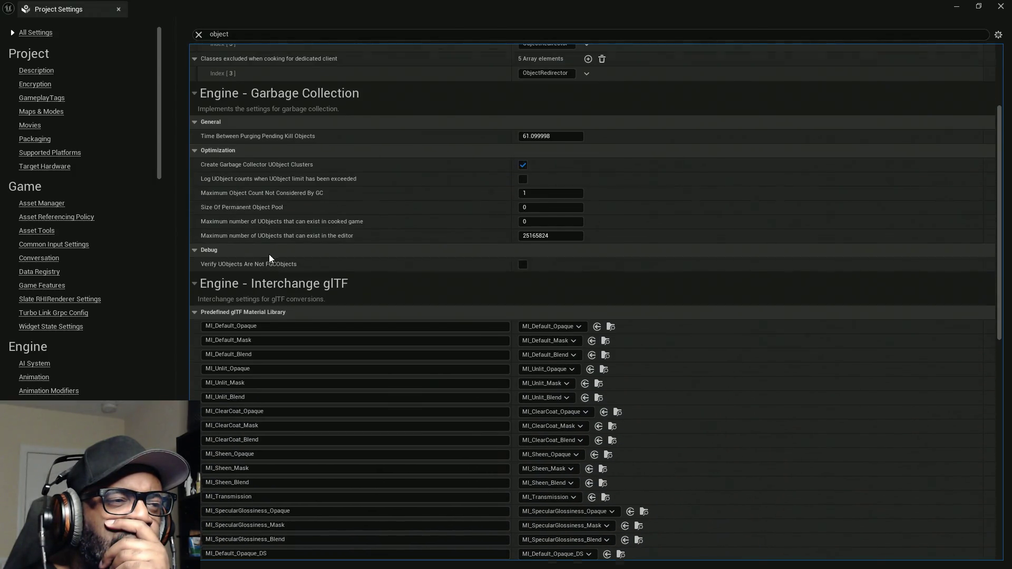
pyautogui.scroll(-2, 269, 255)
pyautogui.click(198, 203)
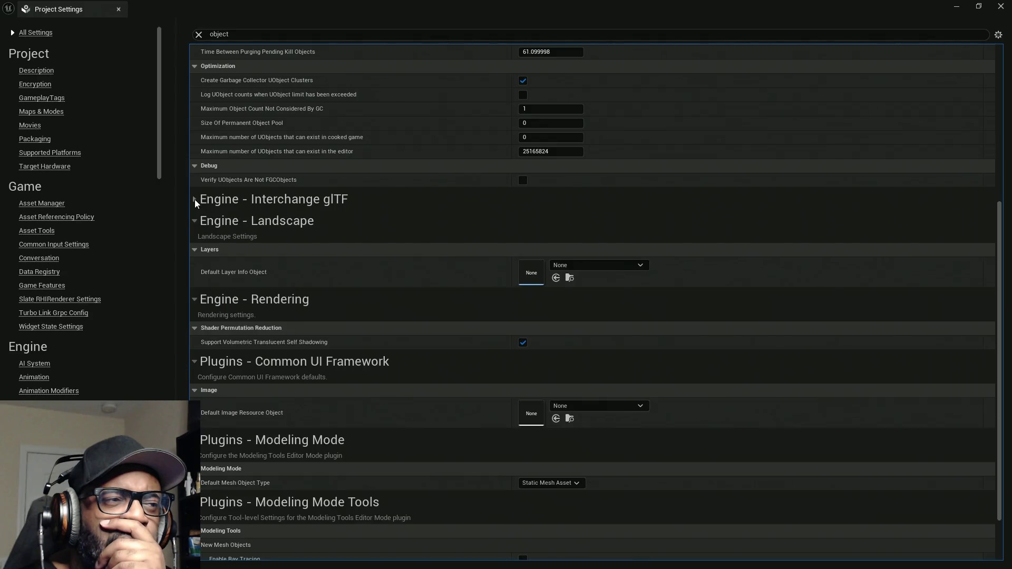
pyautogui.scroll(-1, 215, 294)
pyautogui.scroll(-2, 216, 294)
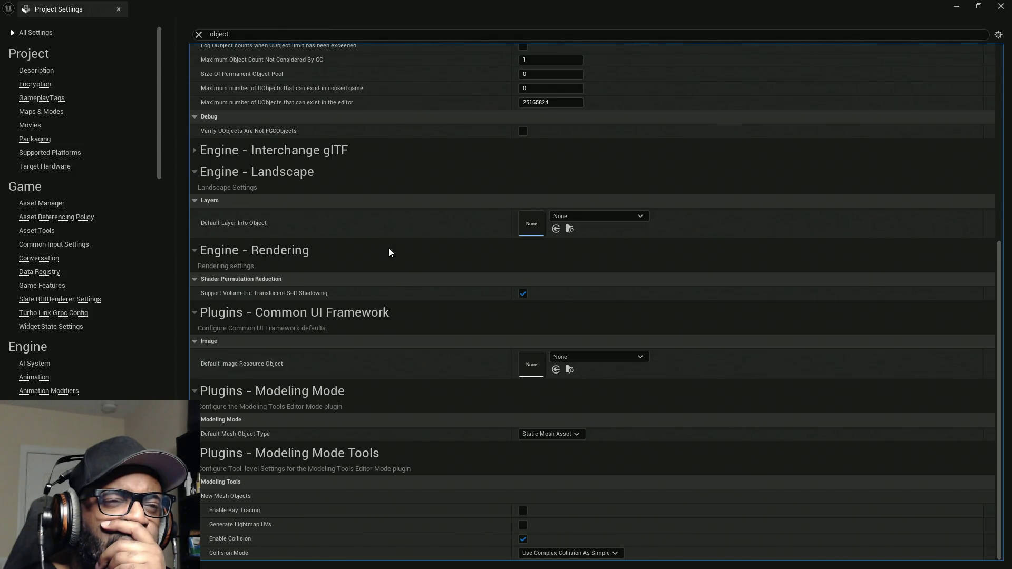
pyautogui.scroll(10, 389, 249)
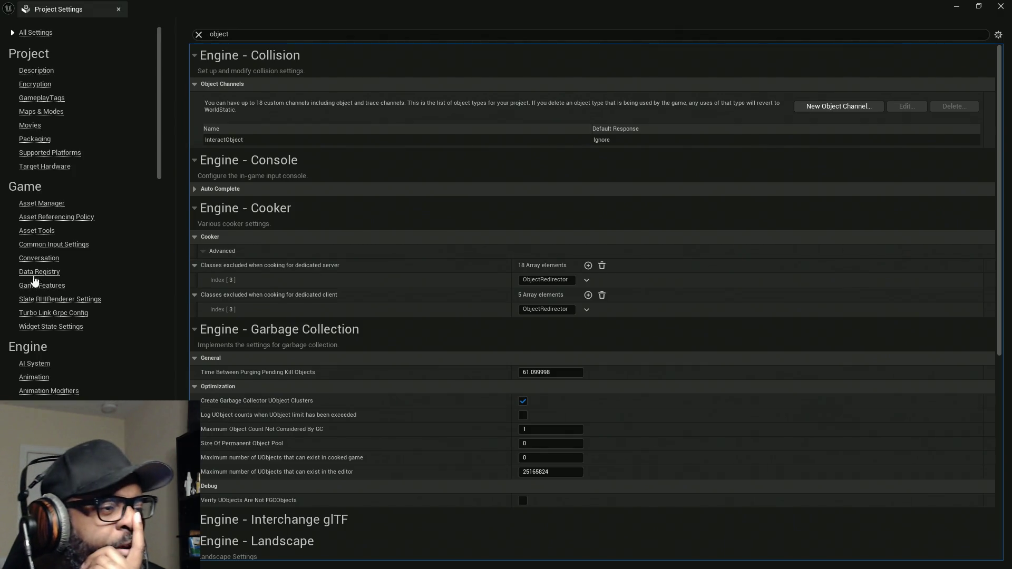
# Clear the settings search, expand the collision Preset list, and switch to HC_AIController's class defaults
pyautogui.click(199, 35)
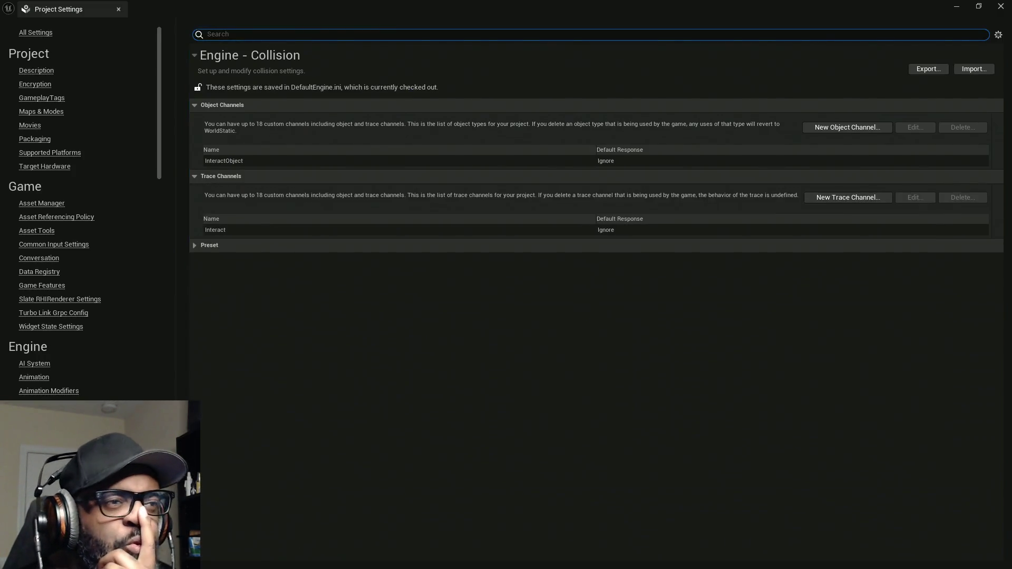
pyautogui.click(201, 245)
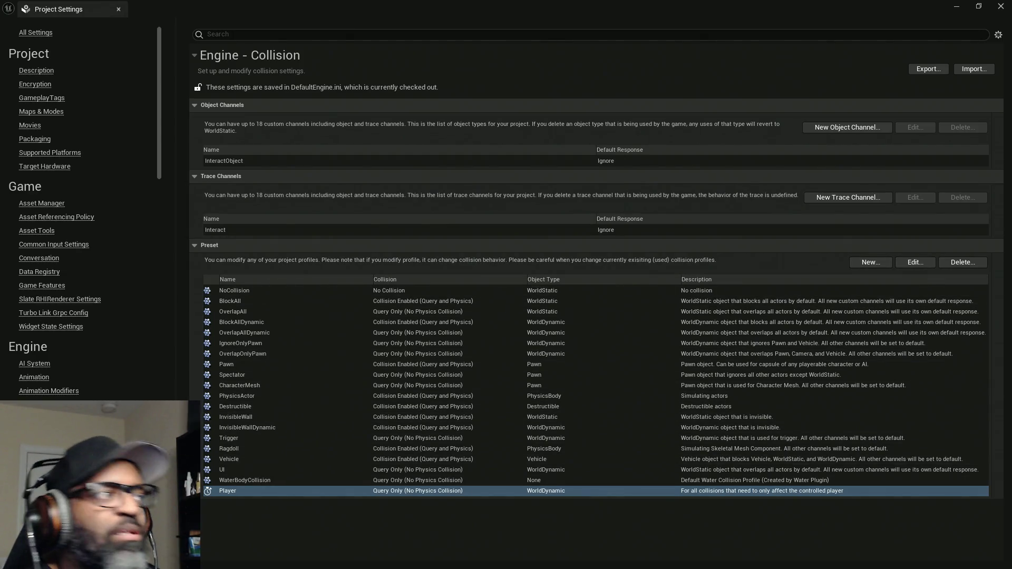
pyautogui.hotkey('alt', 'Tab')
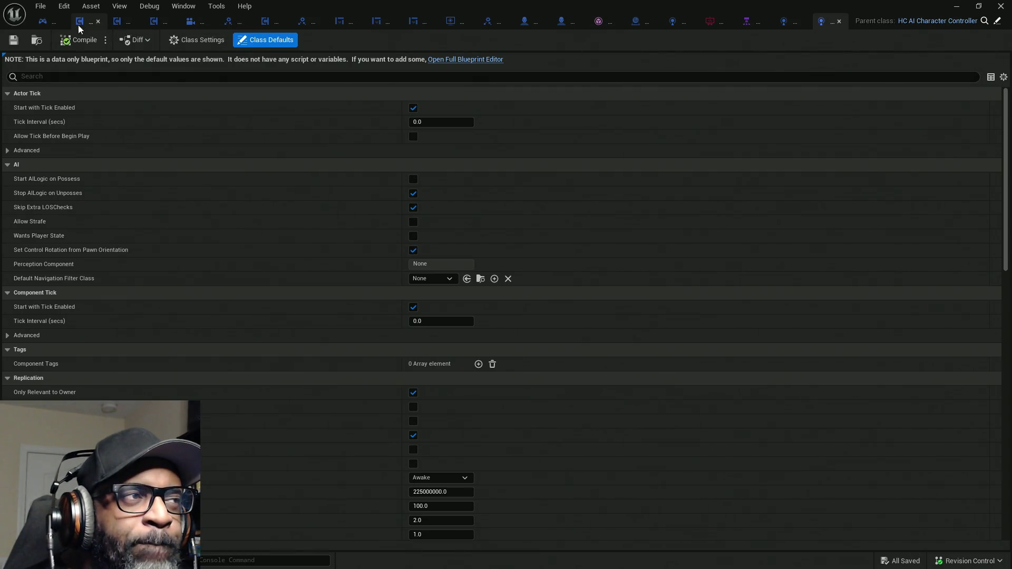
# Open the HC_PlayerController Event Graph and bring the Dialogue player nodes into view
pyautogui.click(44, 23)
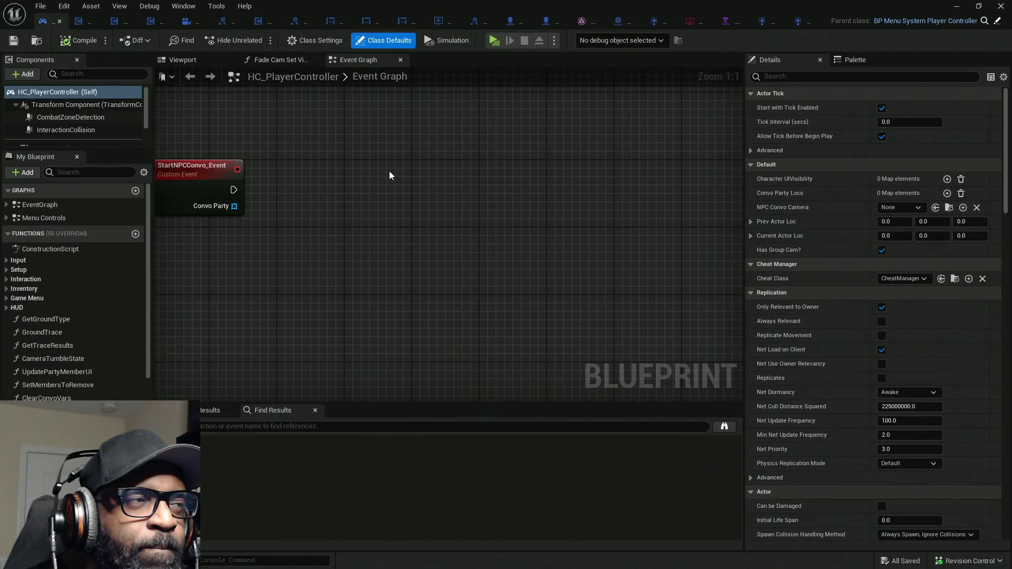
pyautogui.scroll(-8, 330, 161)
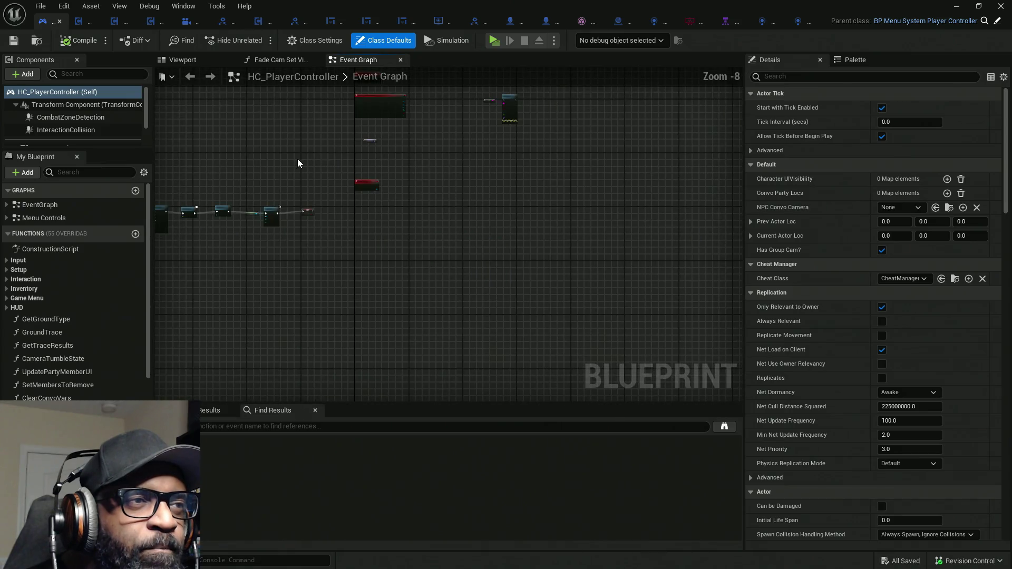
pyautogui.scroll(5, 292, 319)
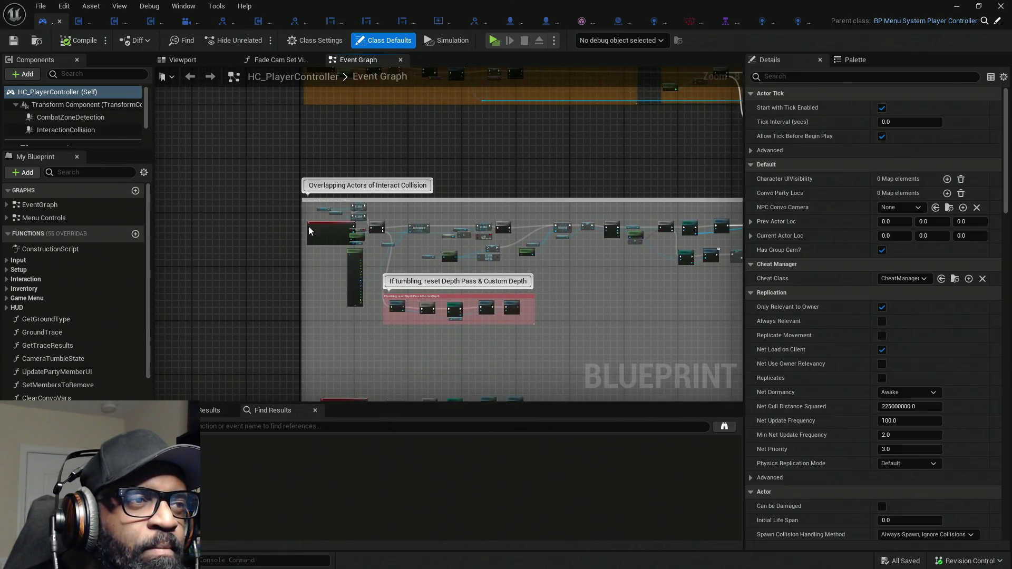
pyautogui.moveTo(310, 231); pyautogui.dragTo(302, 274)
pyautogui.moveTo(398, 291)
pyautogui.mouseDown()
pyautogui.moveTo(399, 375)
pyautogui.moveTo(312, 479)
pyautogui.mouseUp()
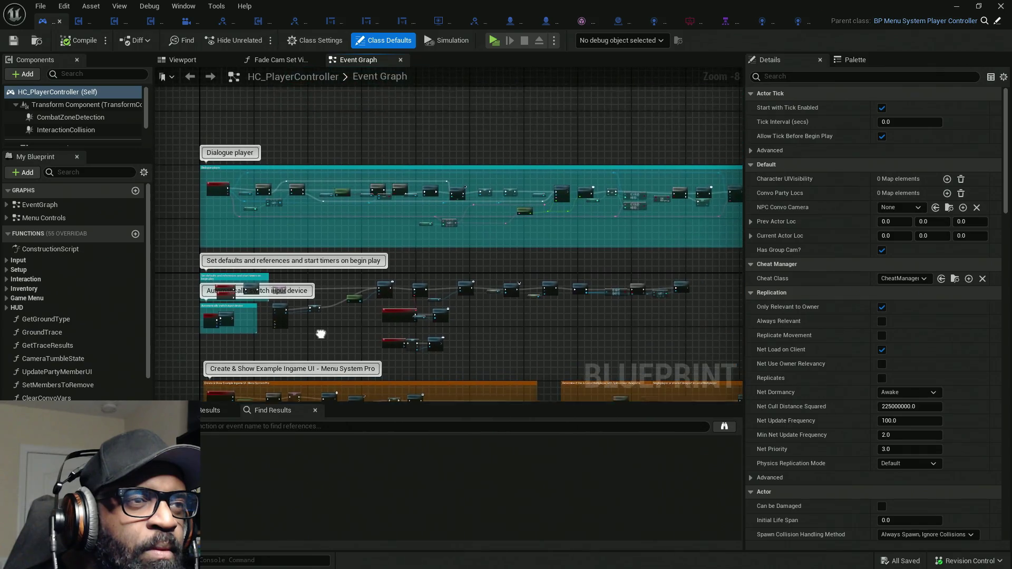
pyautogui.scroll(5, 287, 228)
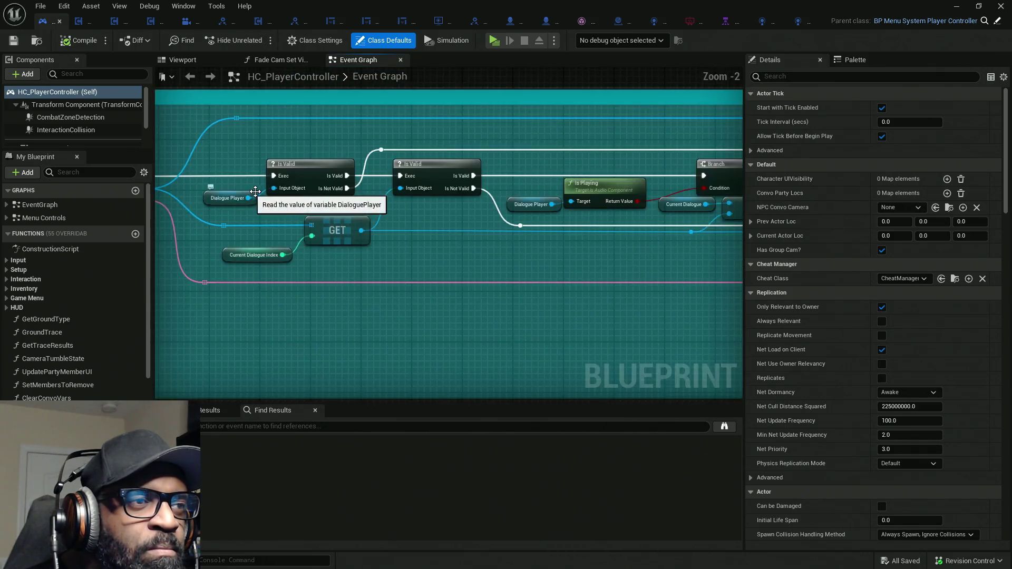
pyautogui.scroll(-3, 251, 207)
pyautogui.scroll(1, 251, 207)
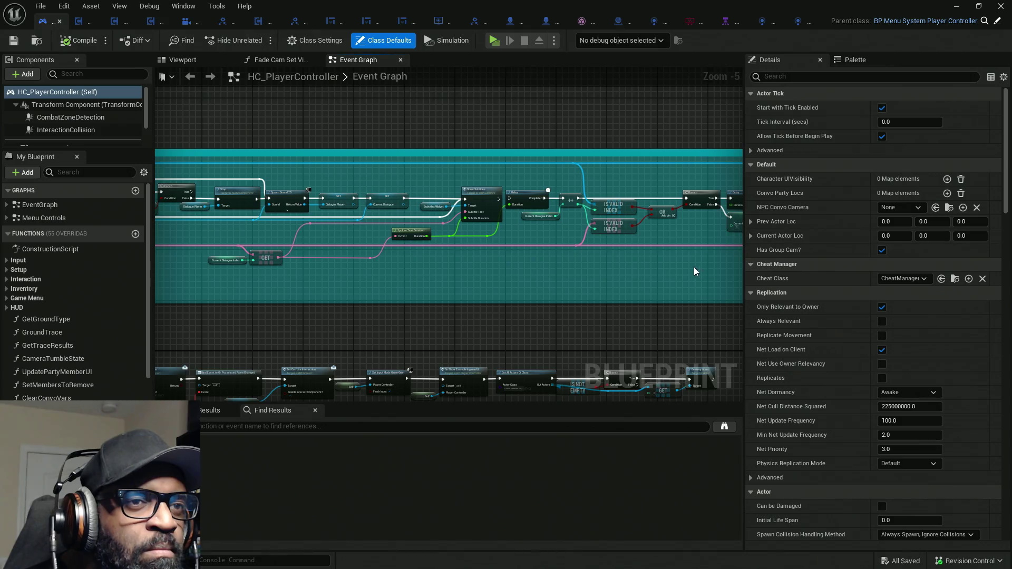
pyautogui.moveTo(251, 207)
pyautogui.mouseDown()
pyautogui.moveTo(454, 253)
pyautogui.moveTo(745, 242)
pyautogui.mouseUp()
pyautogui.scroll(-2, 488, 343)
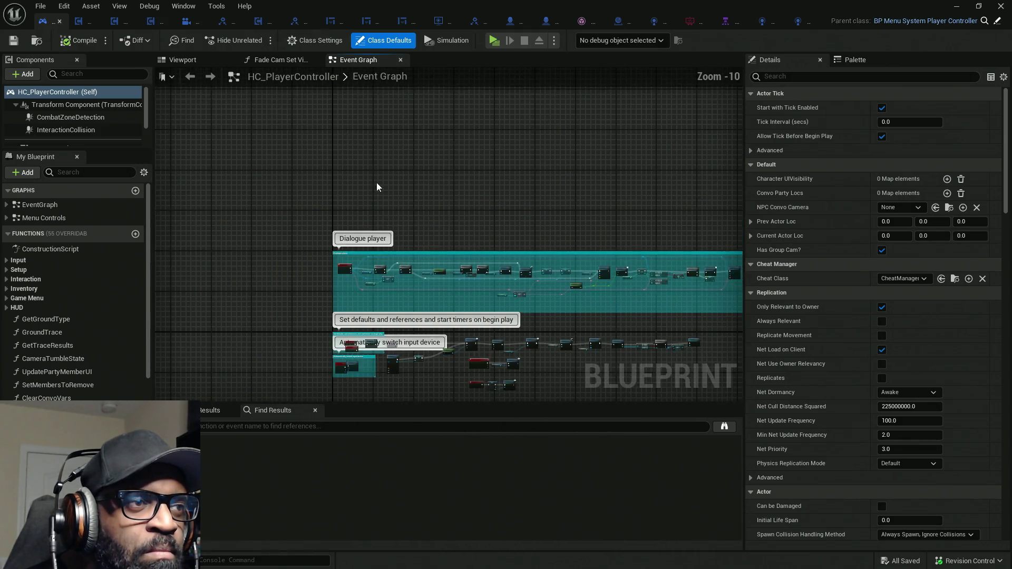
pyautogui.scroll(5, 392, 243)
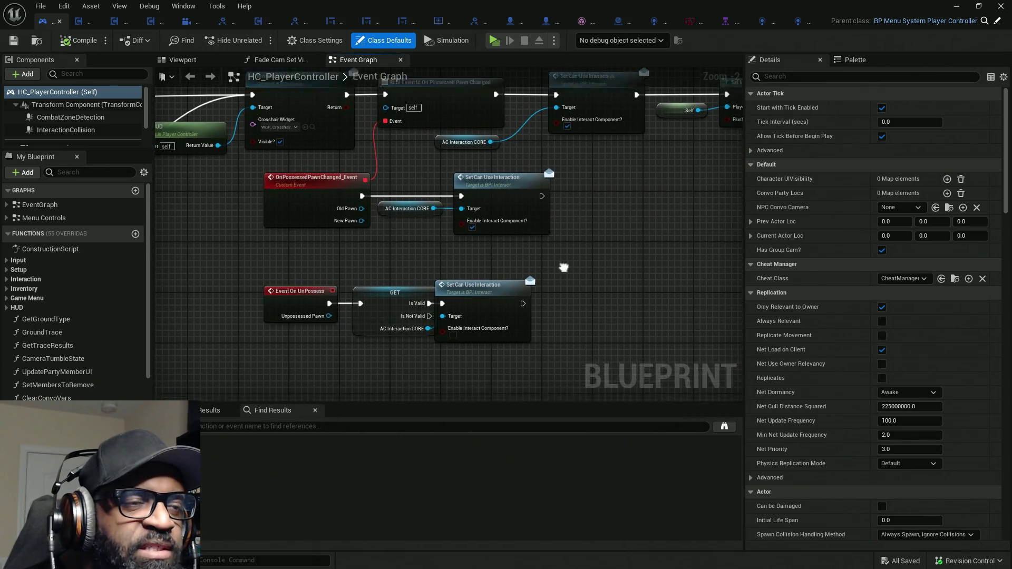
pyautogui.scroll(1, 417, 210)
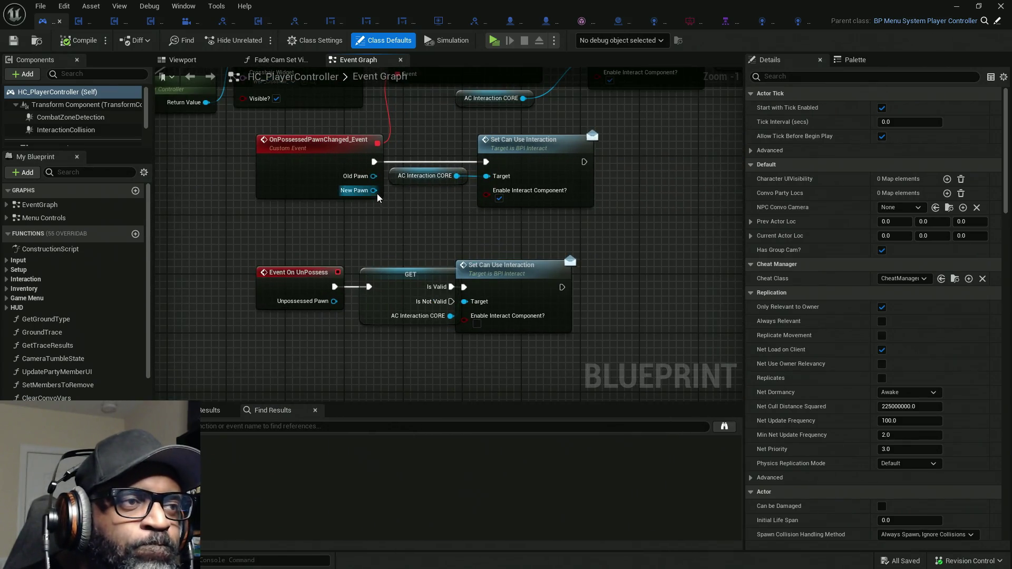
# Move the Event On UnPossess node group lower and left, then select the OnPossessedPawnChanged nodes
pyautogui.moveTo(243, 207)
pyautogui.mouseDown()
pyautogui.moveTo(337, 269)
pyautogui.moveTo(556, 293)
pyautogui.mouseUp()
pyautogui.moveTo(487, 275)
pyautogui.mouseDown()
pyautogui.moveTo(480, 281)
pyautogui.moveTo(498, 280)
pyautogui.mouseUp()
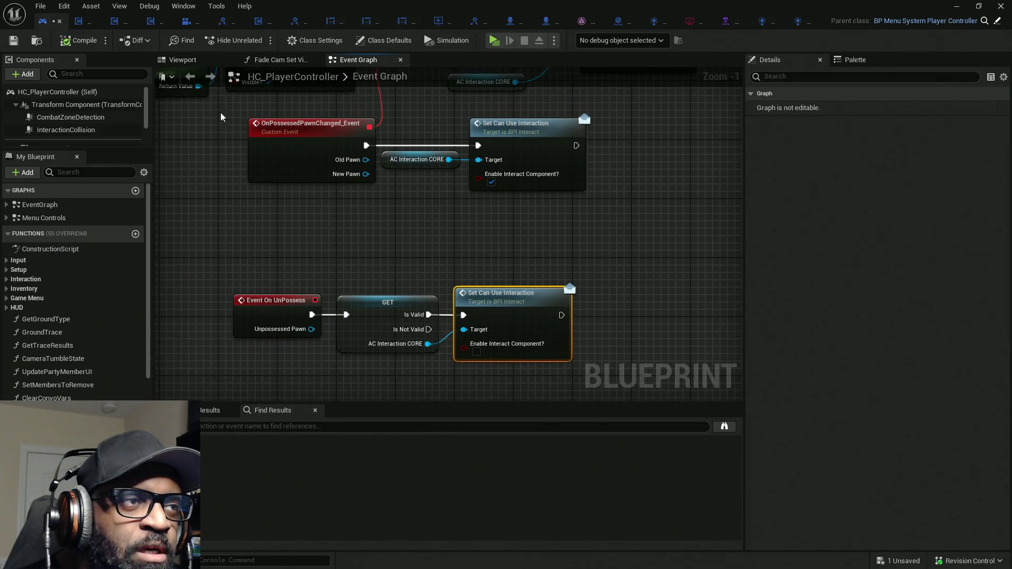
pyautogui.moveTo(211, 111)
pyautogui.mouseDown()
pyautogui.moveTo(613, 224)
pyautogui.moveTo(479, 228)
pyautogui.mouseUp()
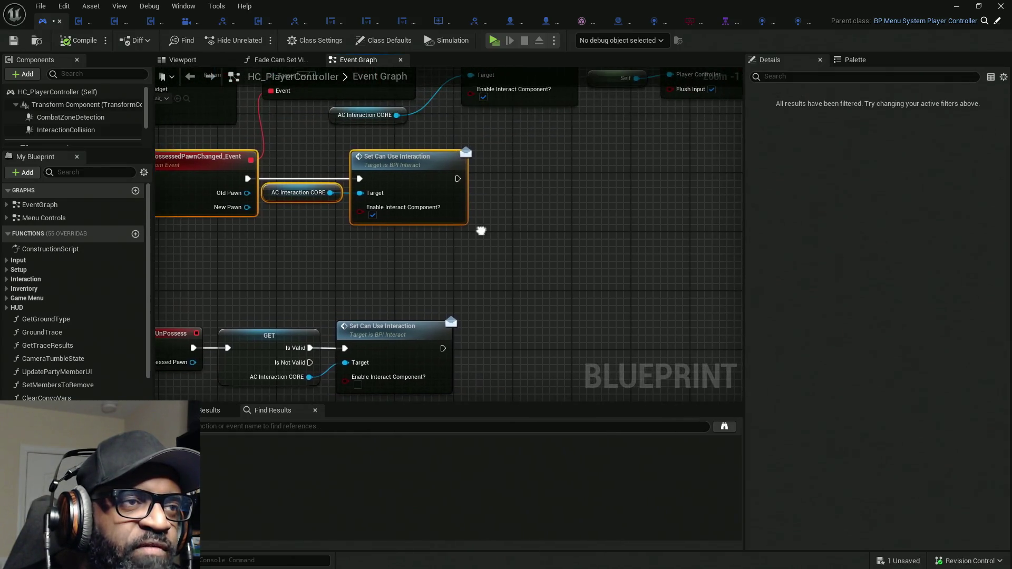
# Add a Print String node and set its text colour to yellow
pyautogui.rightClick(533, 185)
pyautogui.rightClick(578, 171)
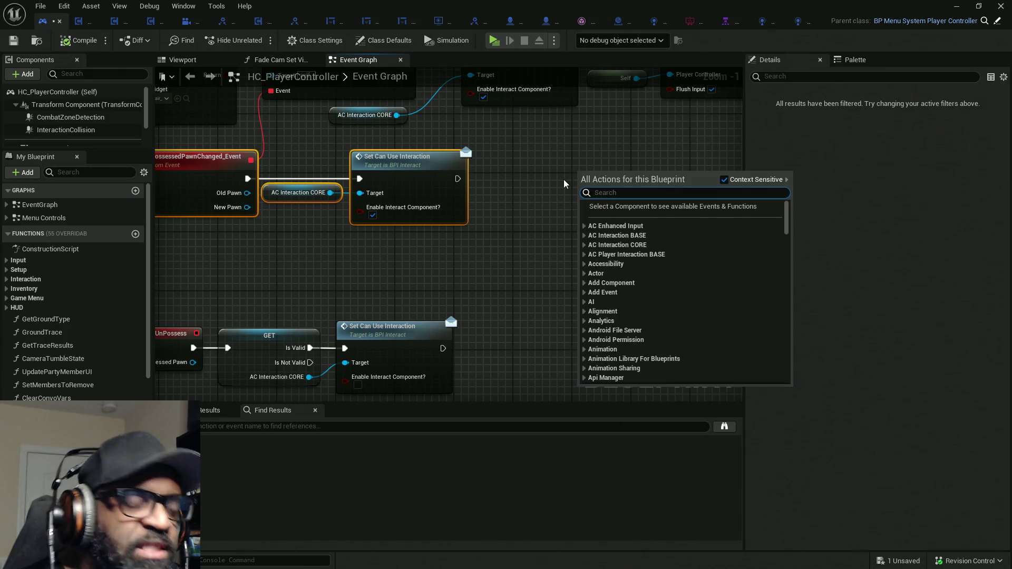
pyautogui.write('print')
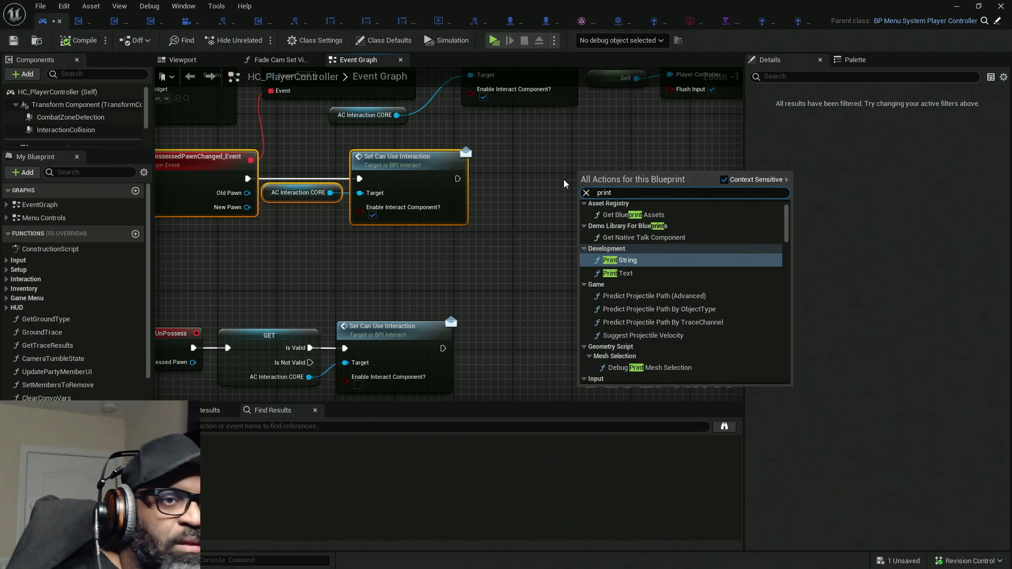
pyautogui.click(621, 261)
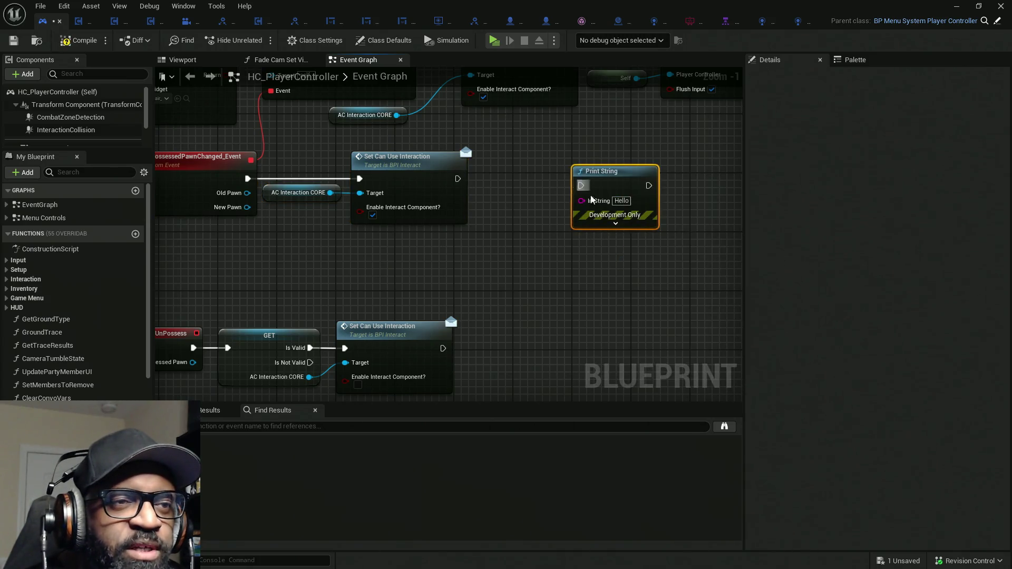
pyautogui.click(614, 224)
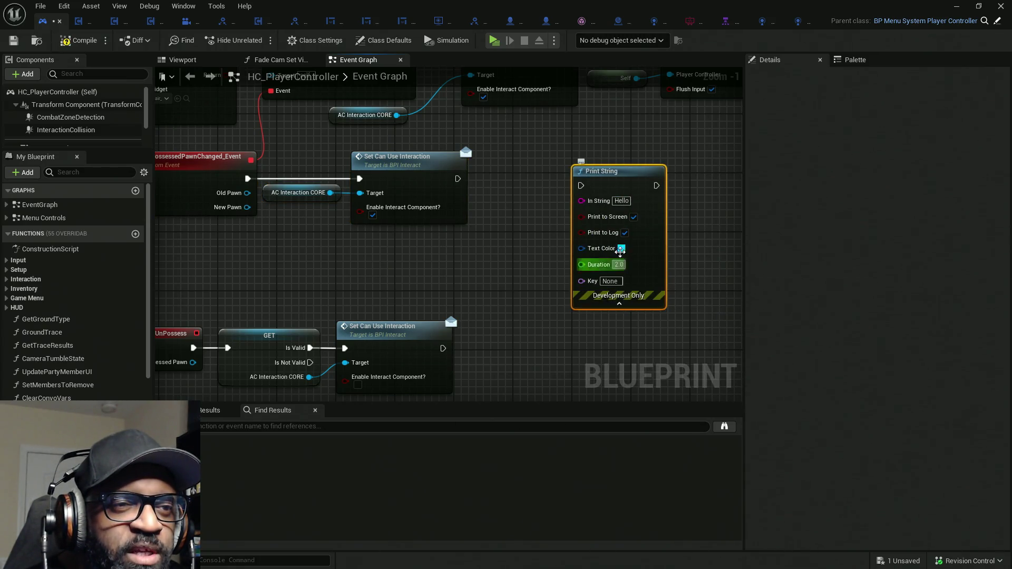
pyautogui.click(621, 249)
pyautogui.click(717, 379)
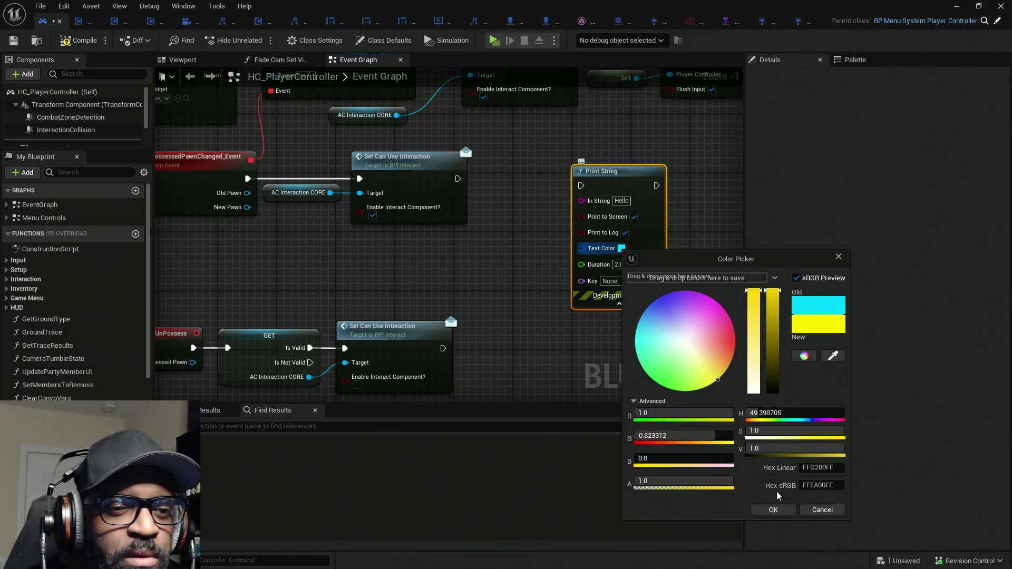
pyautogui.click(774, 511)
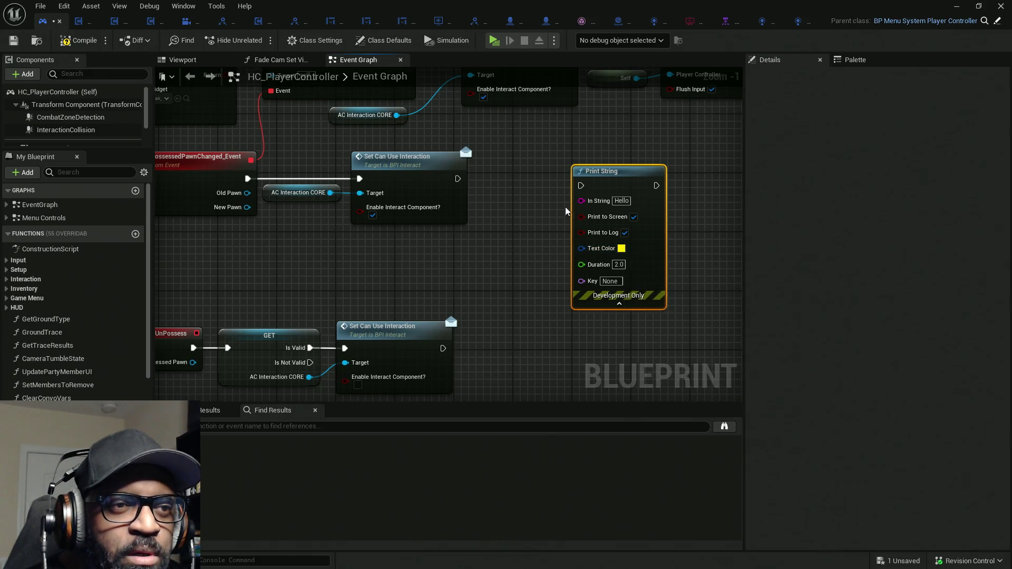
# Set the Print String message to 'Possession CHANGED!!'
pyautogui.click(622, 201)
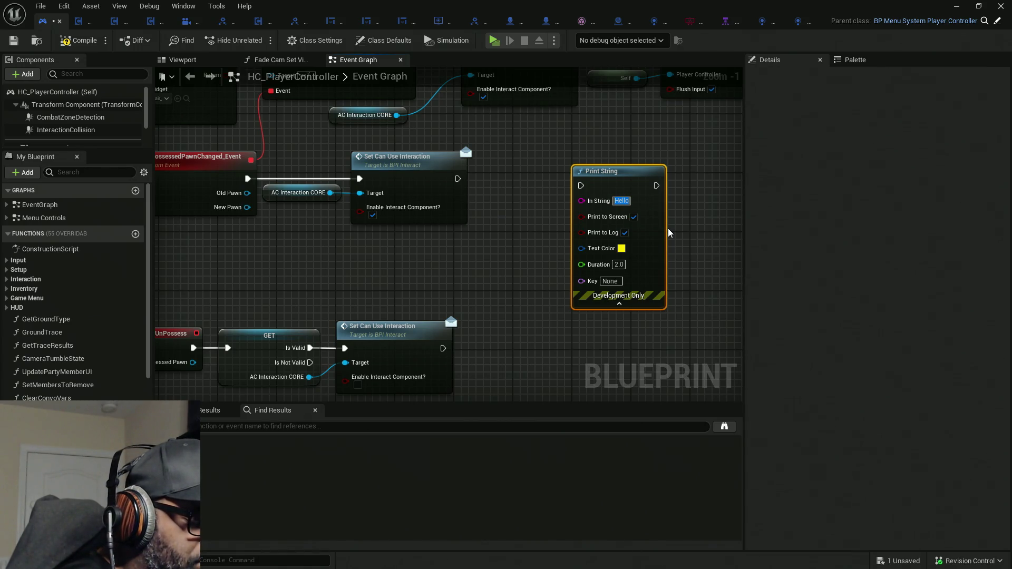
pyautogui.write('Po')
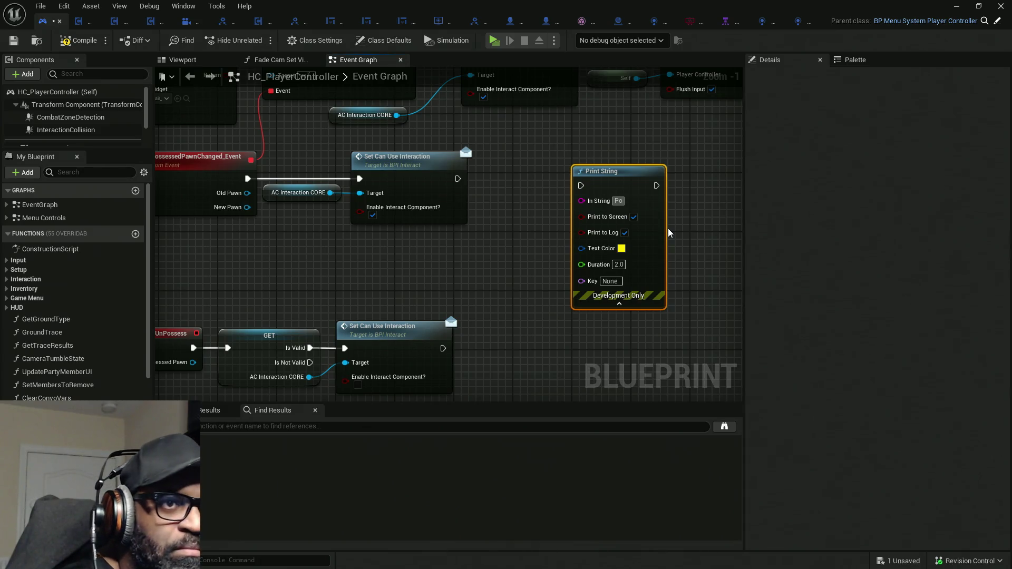
pyautogui.write('ss')
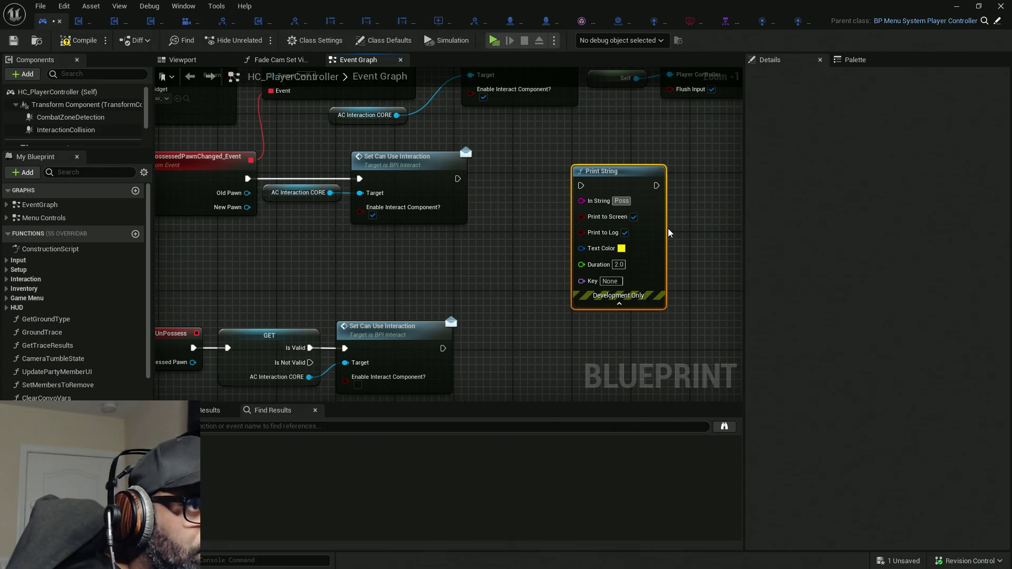
pyautogui.write('ession')
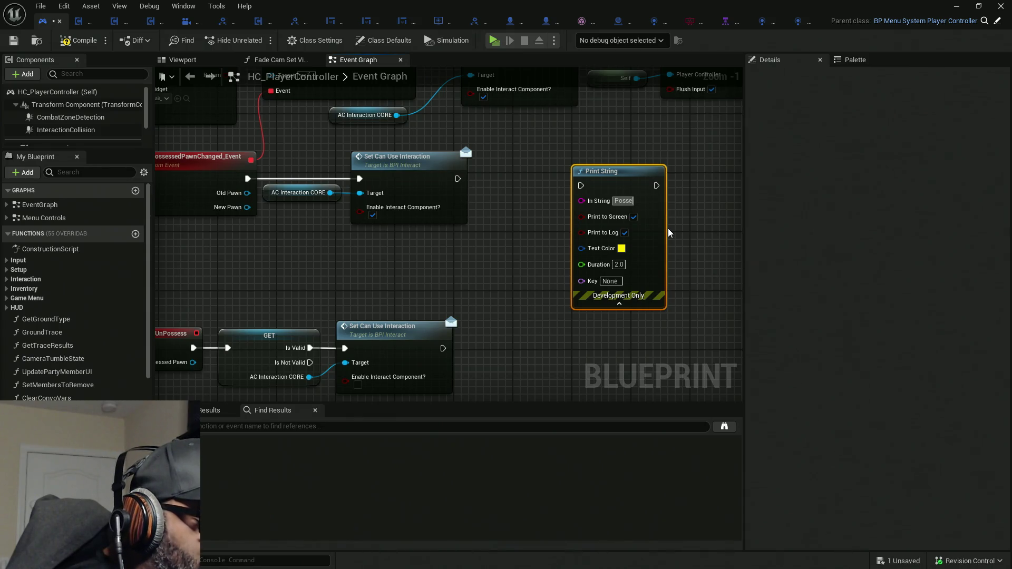
pyautogui.press('Return')
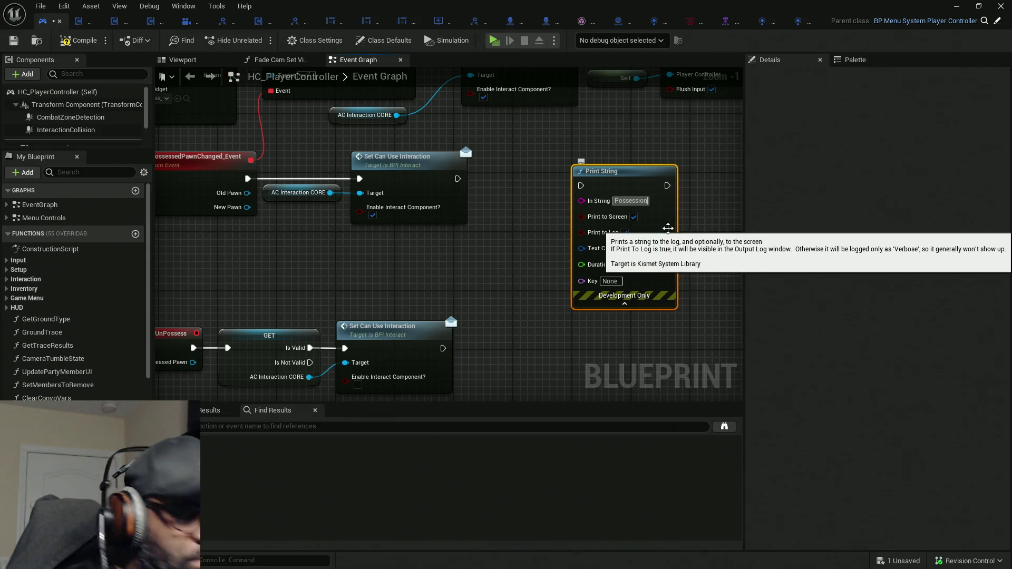
pyautogui.write(' CHA')
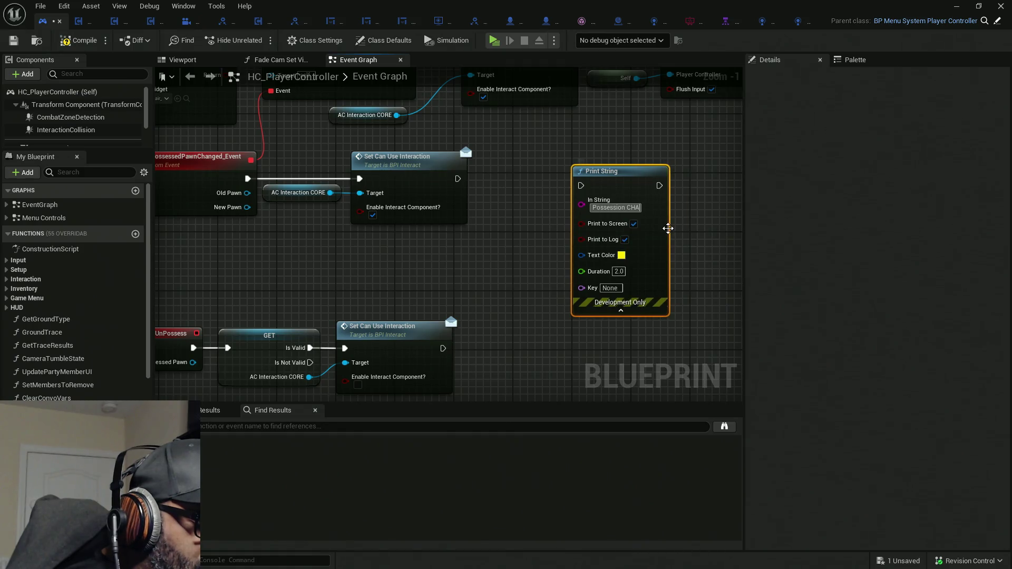
pyautogui.write('NGED')
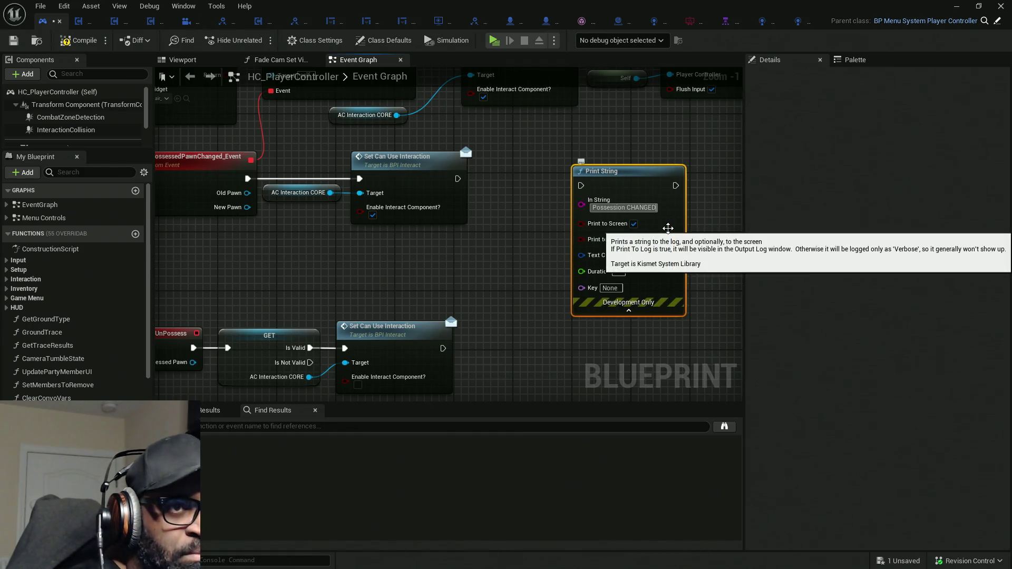
pyautogui.write('!!')
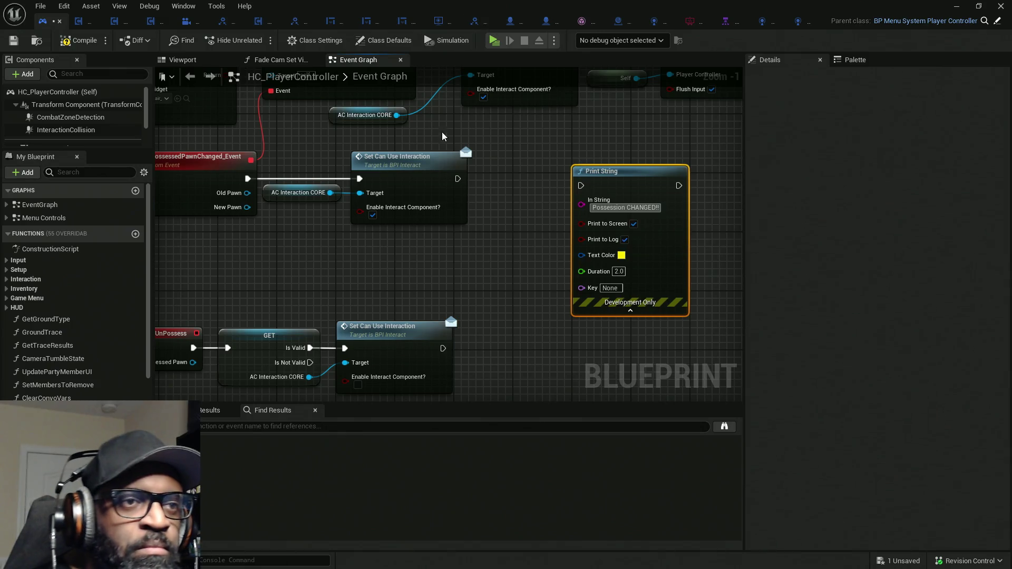
pyautogui.click(553, 257)
# Run Print String after Set Can Use Interaction with a 10 second duration, then save
pyautogui.moveTo(458, 178)
pyautogui.mouseDown()
pyautogui.moveTo(580, 187)
pyautogui.moveTo(694, 176)
pyautogui.moveTo(470, 174)
pyautogui.mouseUp()
pyautogui.click(479, 262)
pyautogui.write('10')
pyautogui.press('Return')
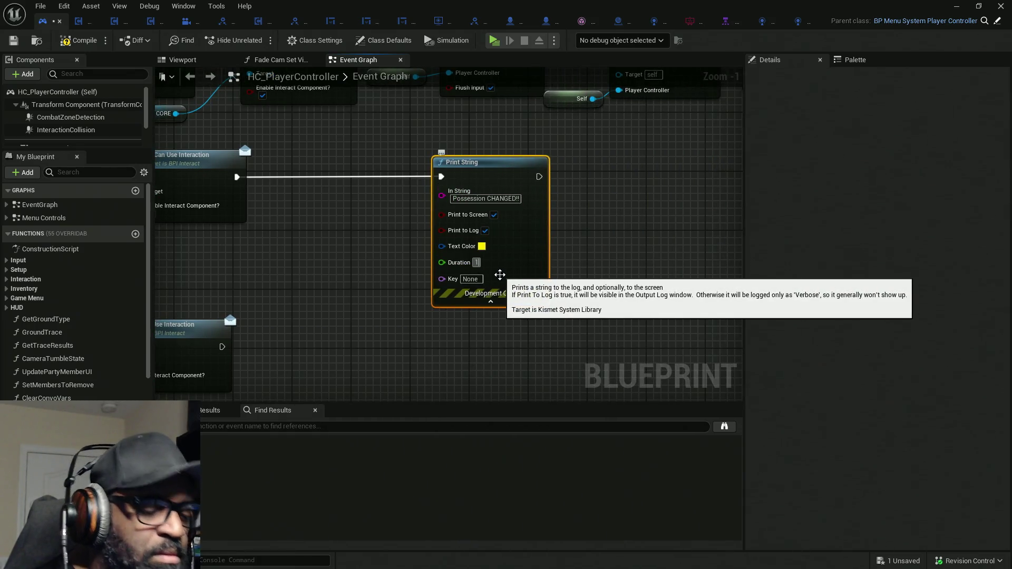
pyautogui.hotkey('ctrl', 's')
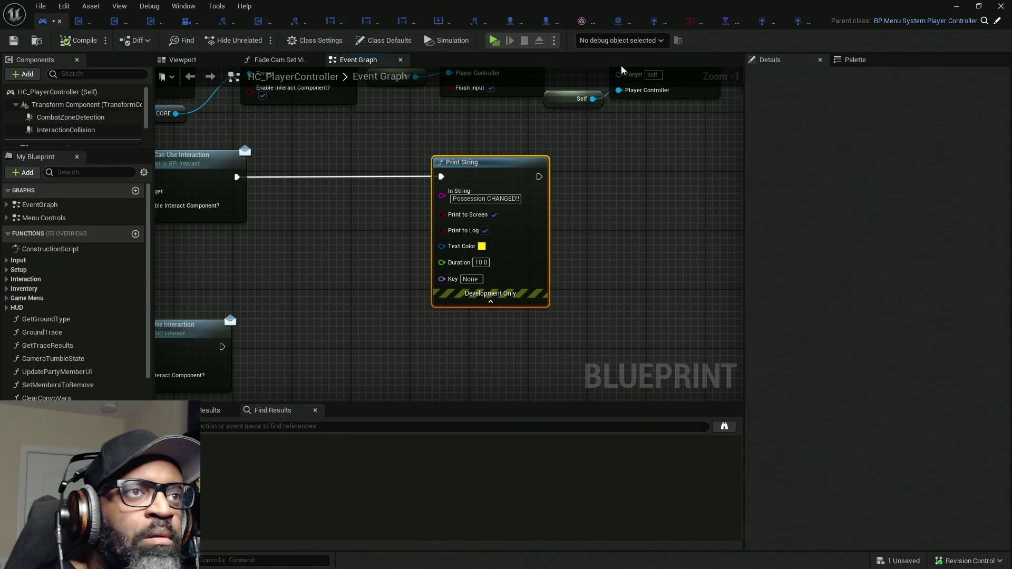
# Play to surface errors, delete AC_EnhancedInput's broken Call StartNPCConvo and This Controller nodes, then compile
pyautogui.click(495, 42)
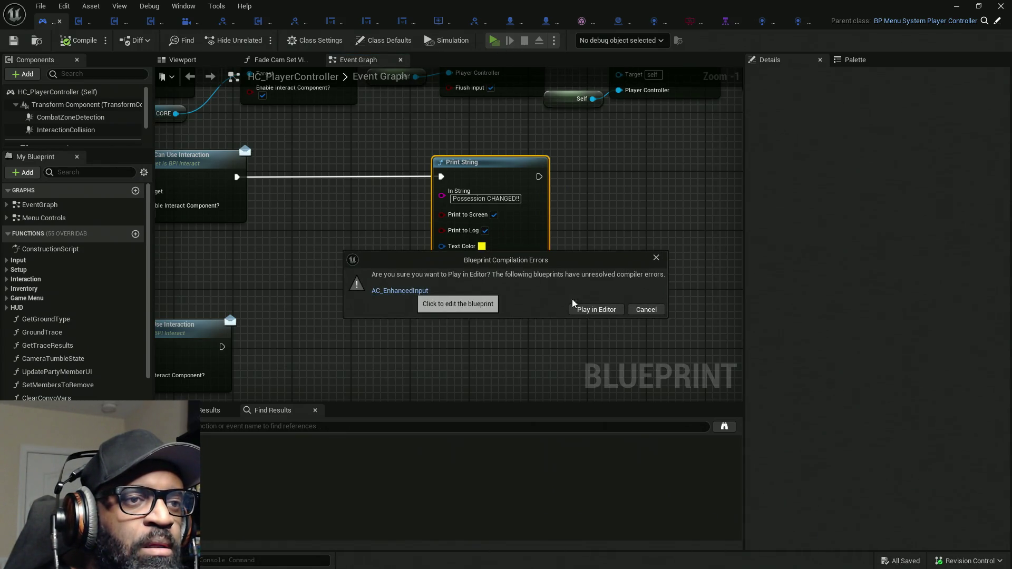
pyautogui.click(581, 307)
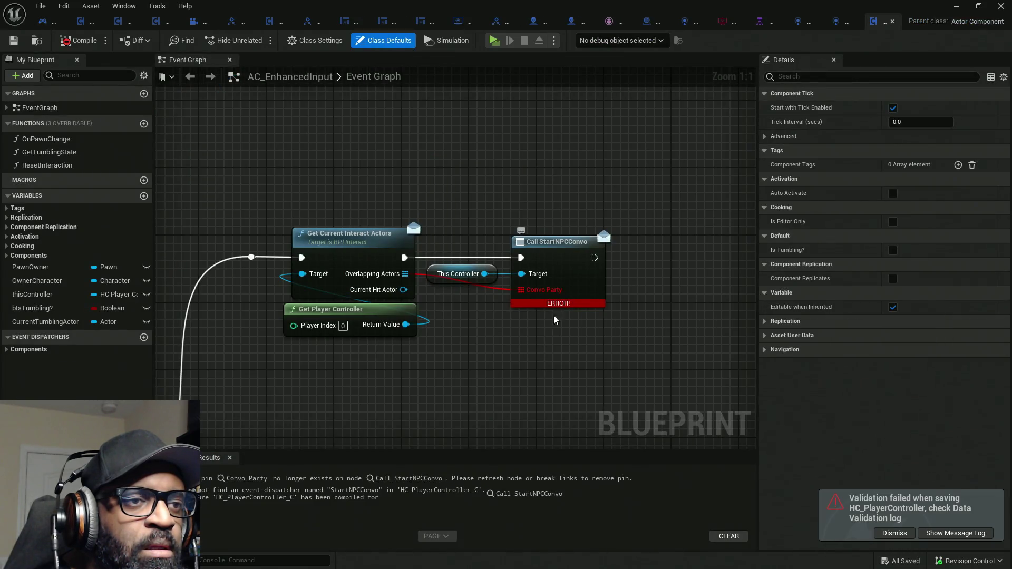
pyautogui.moveTo(491, 327); pyautogui.dragTo(482, 304)
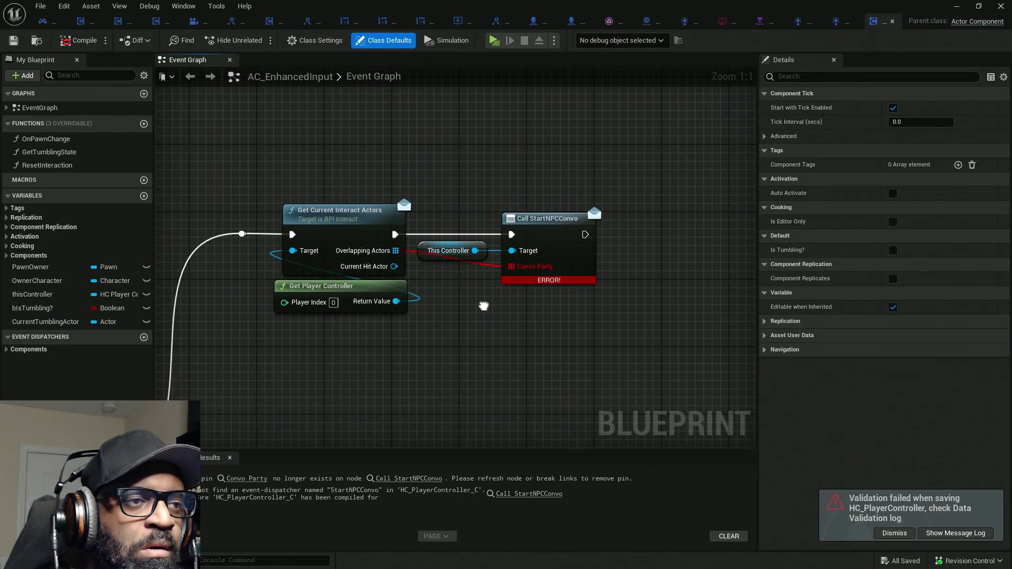
pyautogui.moveTo(671, 137)
pyautogui.mouseDown()
pyautogui.moveTo(564, 285)
pyautogui.moveTo(486, 321)
pyautogui.mouseUp()
pyautogui.press('Delete')
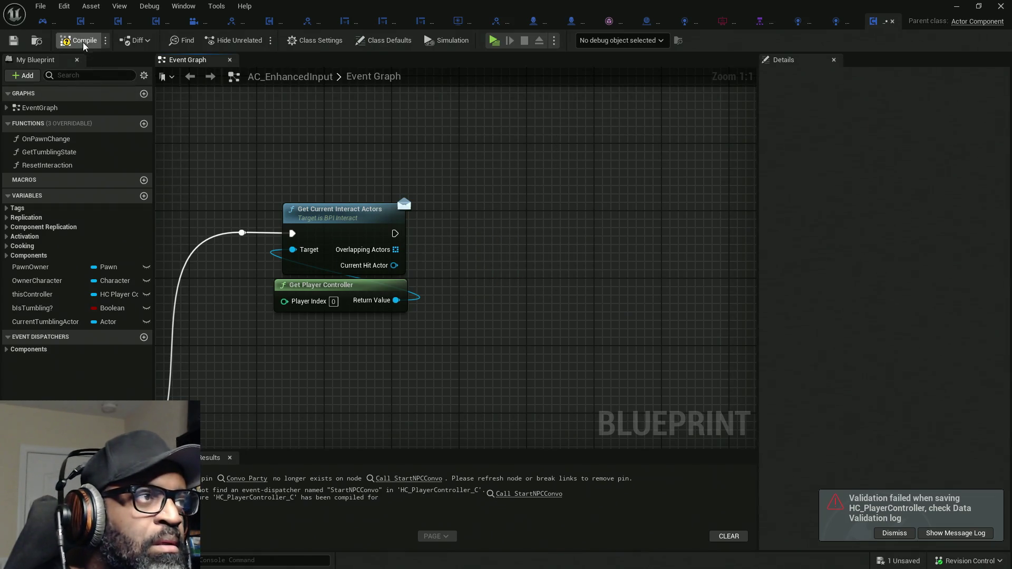
pyautogui.click(84, 42)
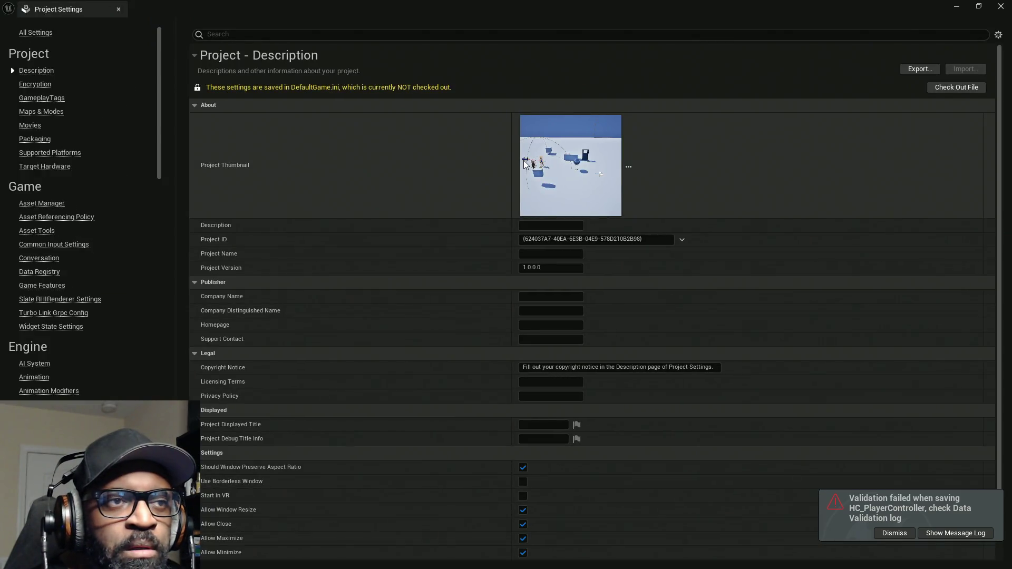
# Move Project Settings out of the way and stop the play-in-editor session with Escape
pyautogui.moveTo(654, 6); pyautogui.dragTo(219, 163)
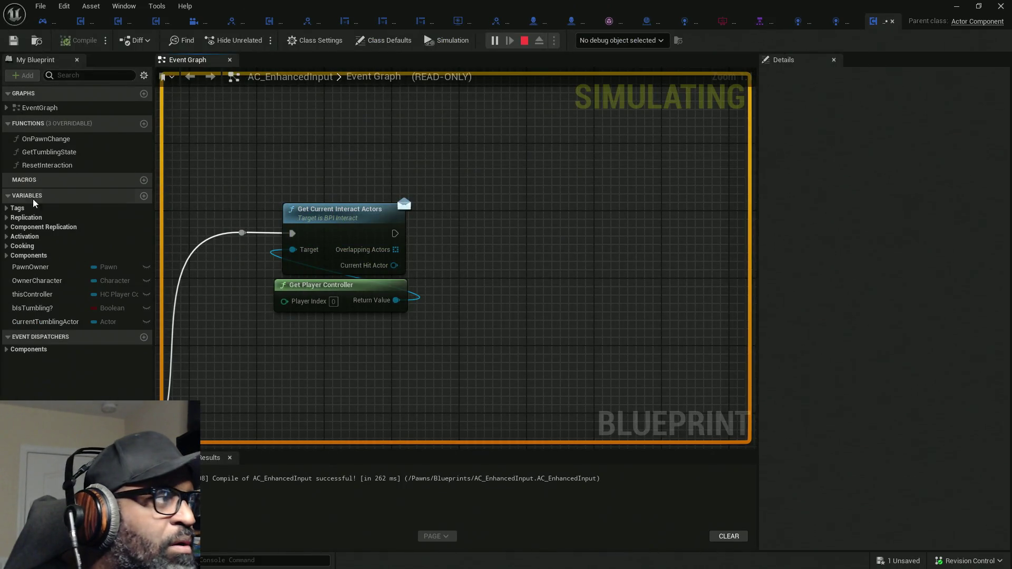
pyautogui.hotkey('alt', 'Tab')
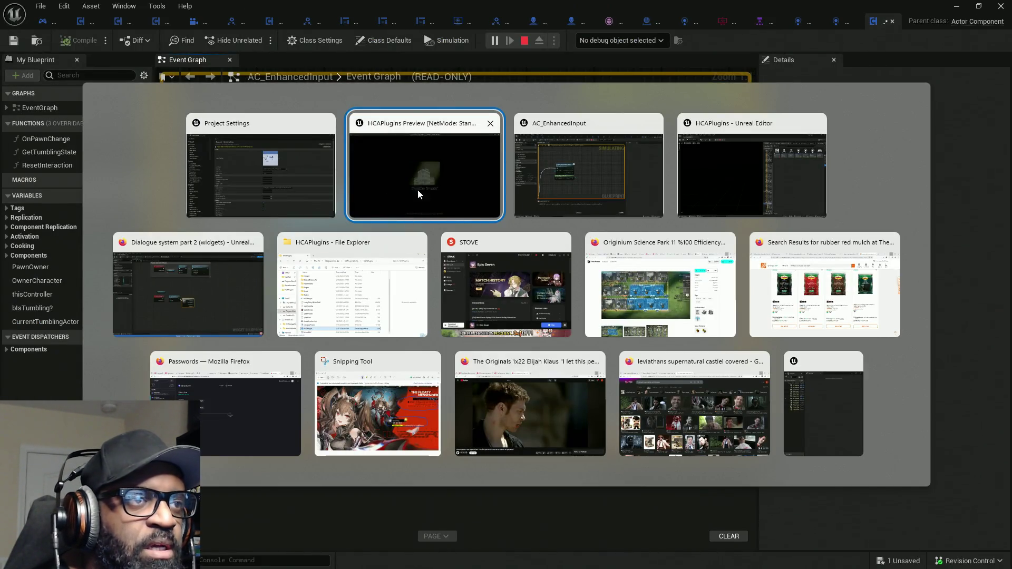
pyautogui.press('Escape')
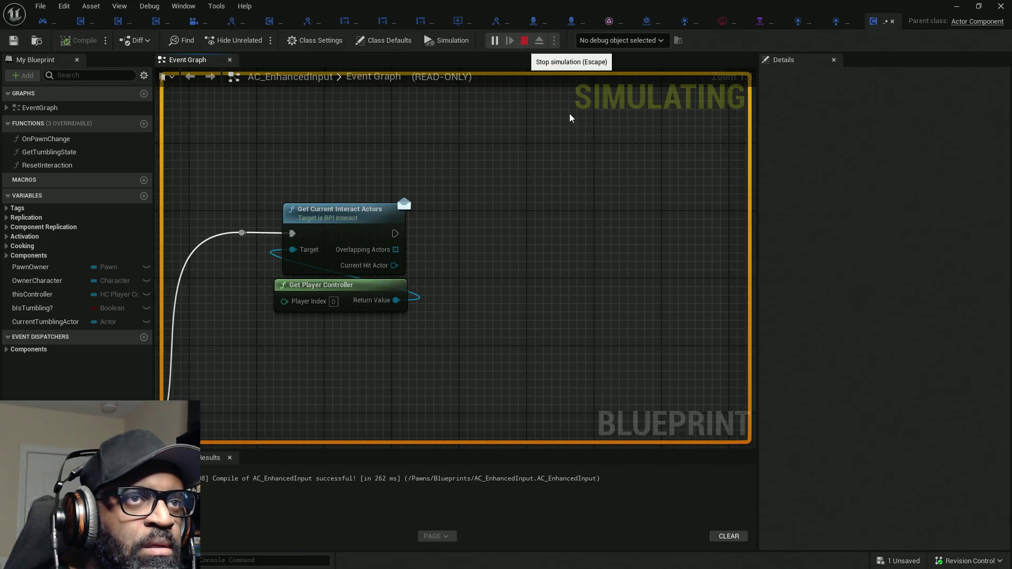
pyautogui.press('Escape')
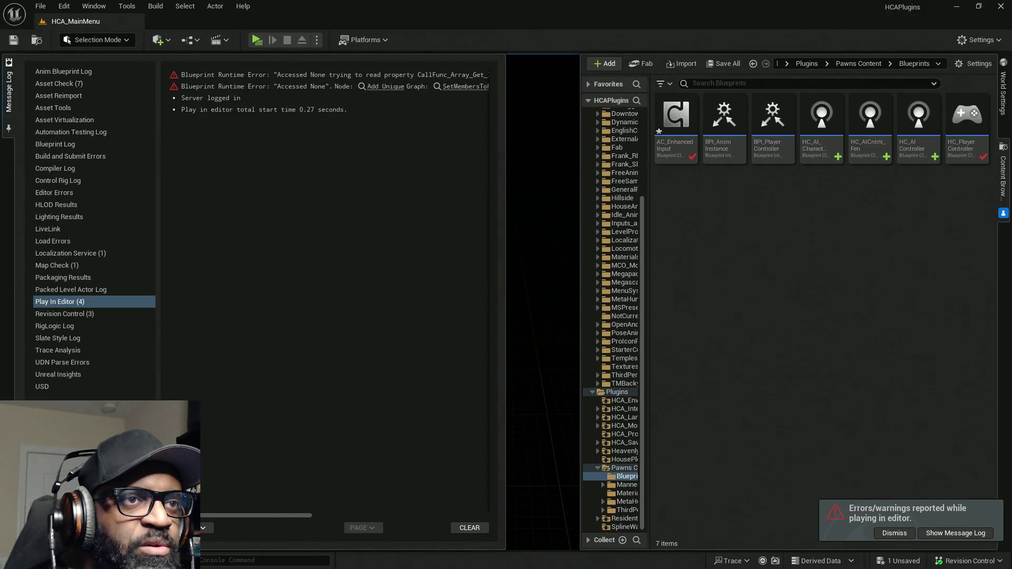
# Open RnDTesting from Downtown_West > Maps, saving AC_EnhancedInput, then dismiss the error notifications and message log
pyautogui.click(625, 114)
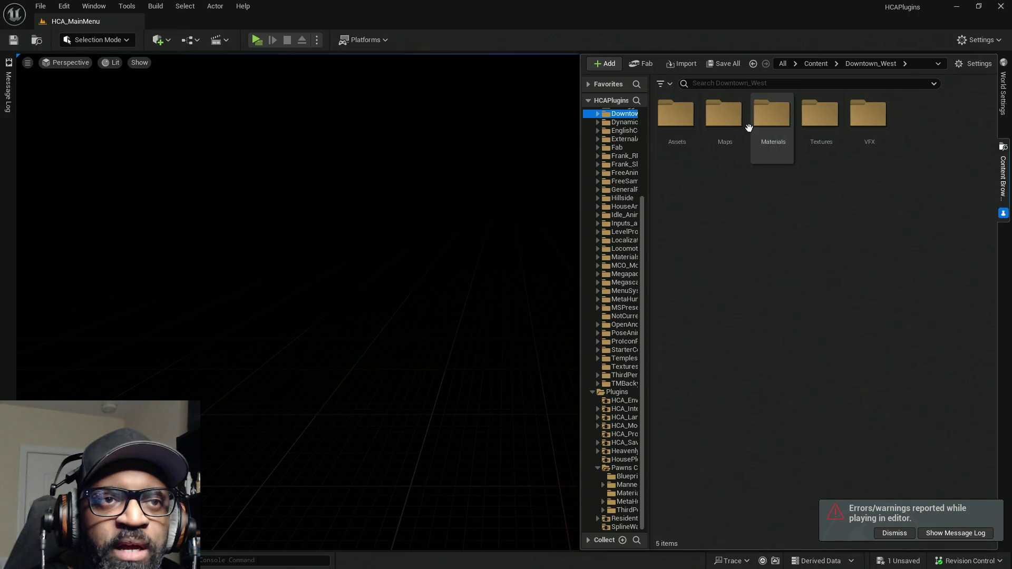
pyautogui.doubleClick(737, 124)
pyautogui.click(963, 132)
pyautogui.doubleClick(963, 132)
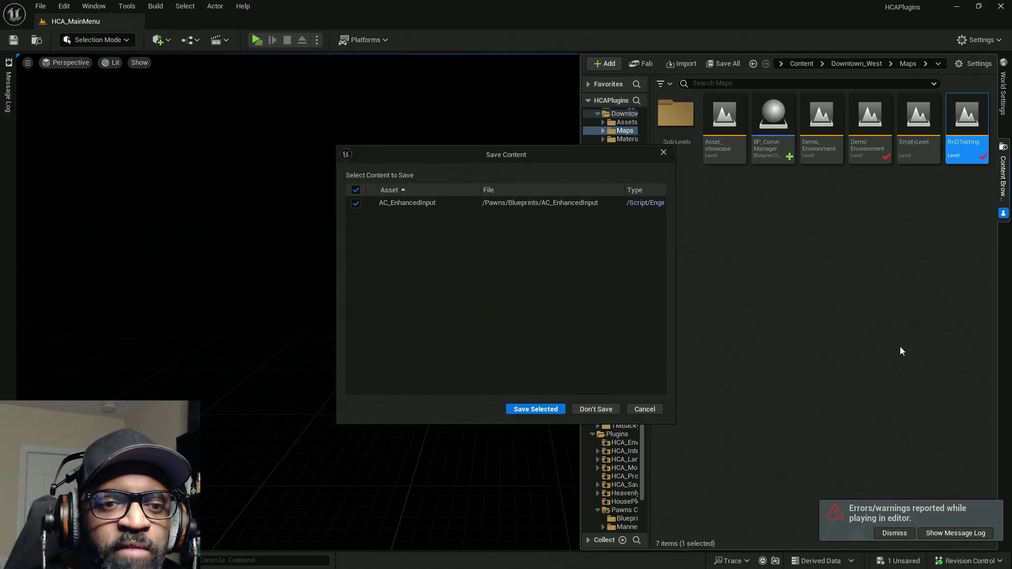
pyautogui.click(549, 409)
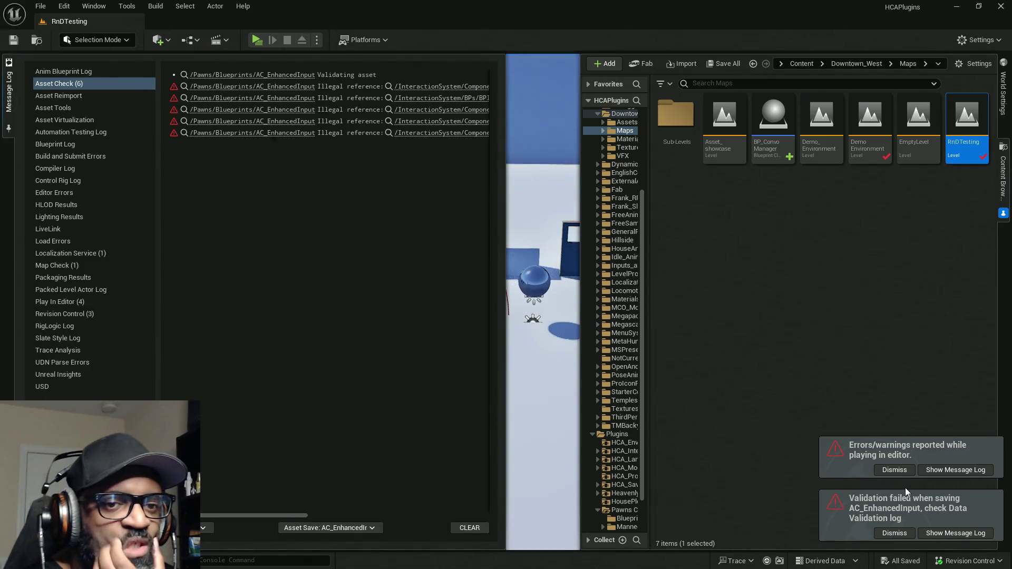
pyautogui.click(904, 471)
pyautogui.click(893, 533)
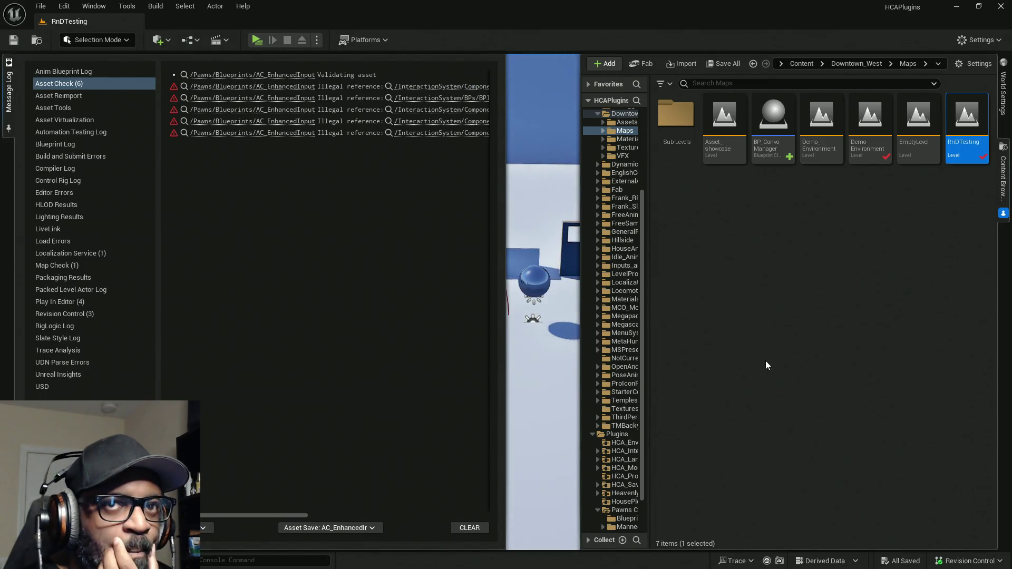
pyautogui.click(986, 230)
# Play RnDTesting in a standalone window, run the character around with W and A, then exit
pyautogui.hotkey('ctrl', 'space')
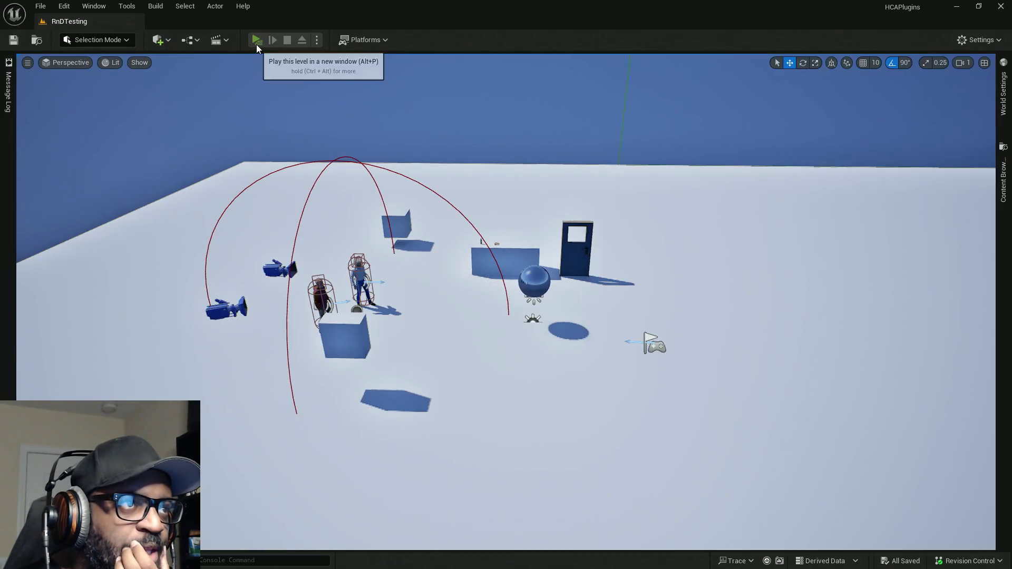
pyautogui.click(256, 45)
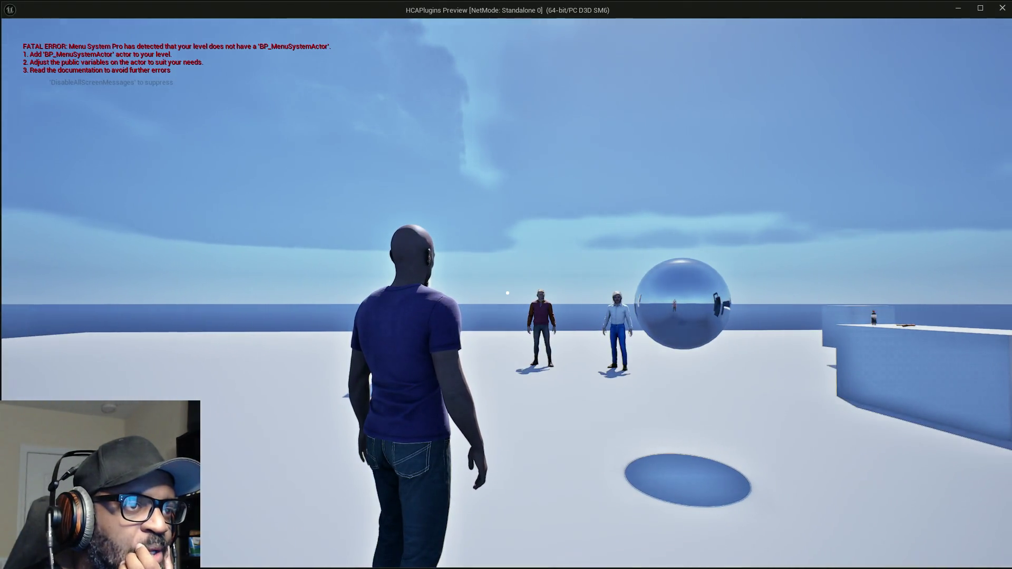
pyautogui.press('w')
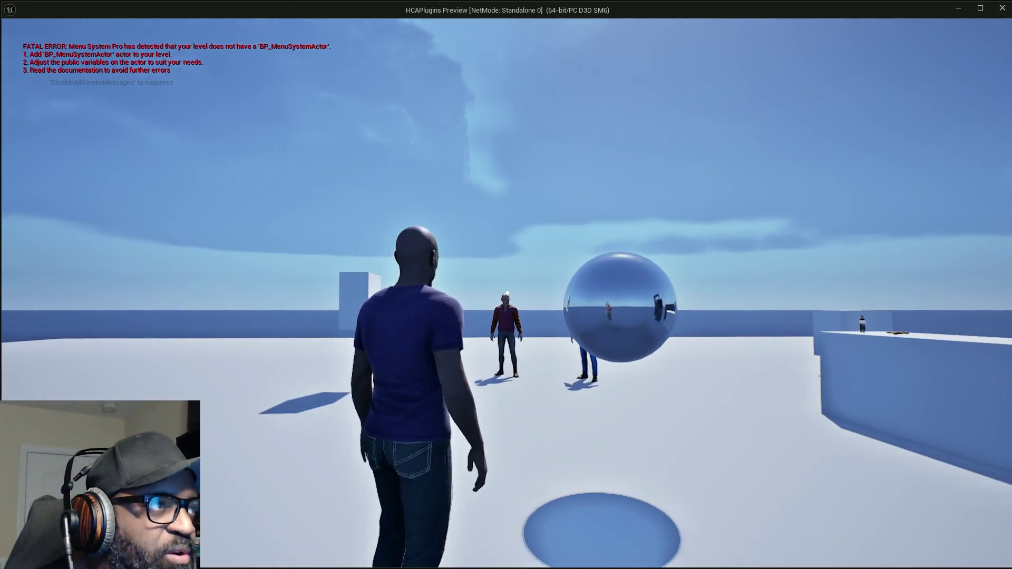
pyautogui.press('a')
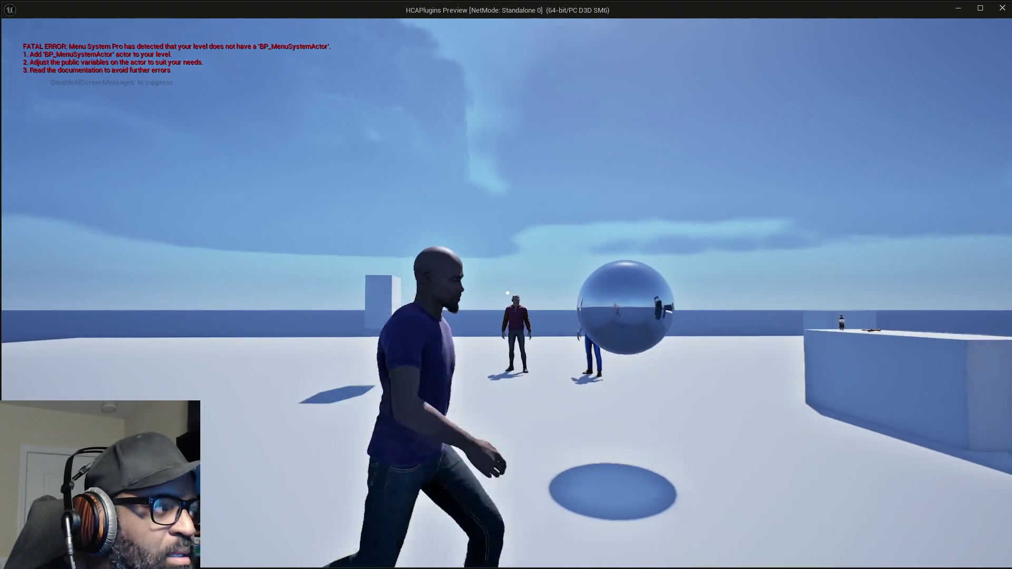
pyautogui.press('w')
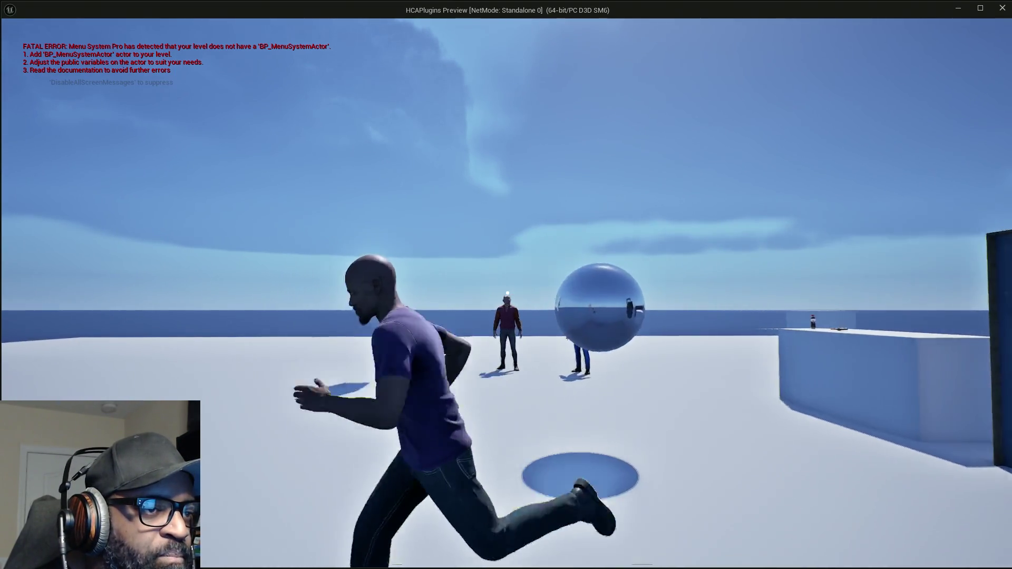
pyautogui.press('w')
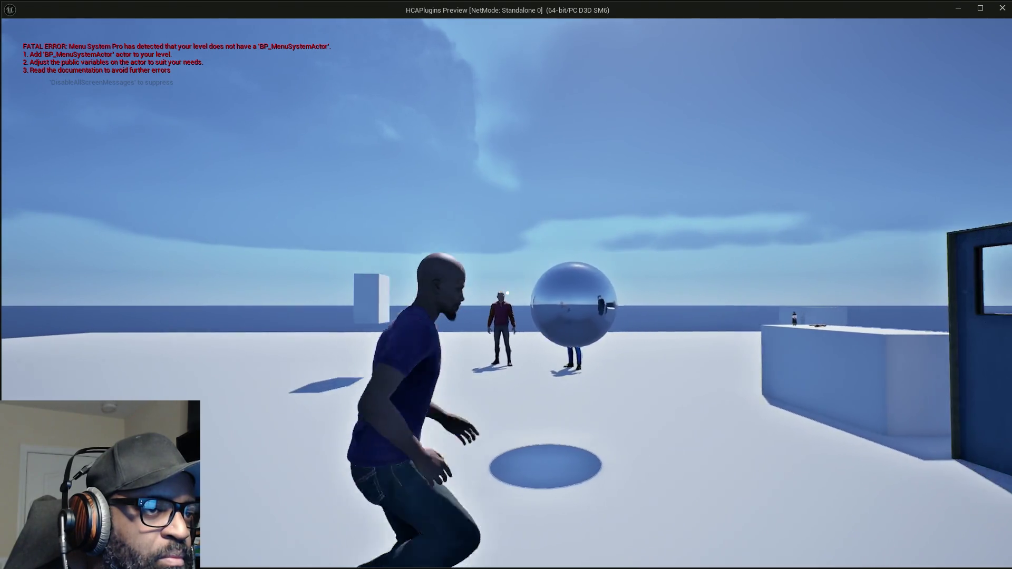
pyautogui.press('w')
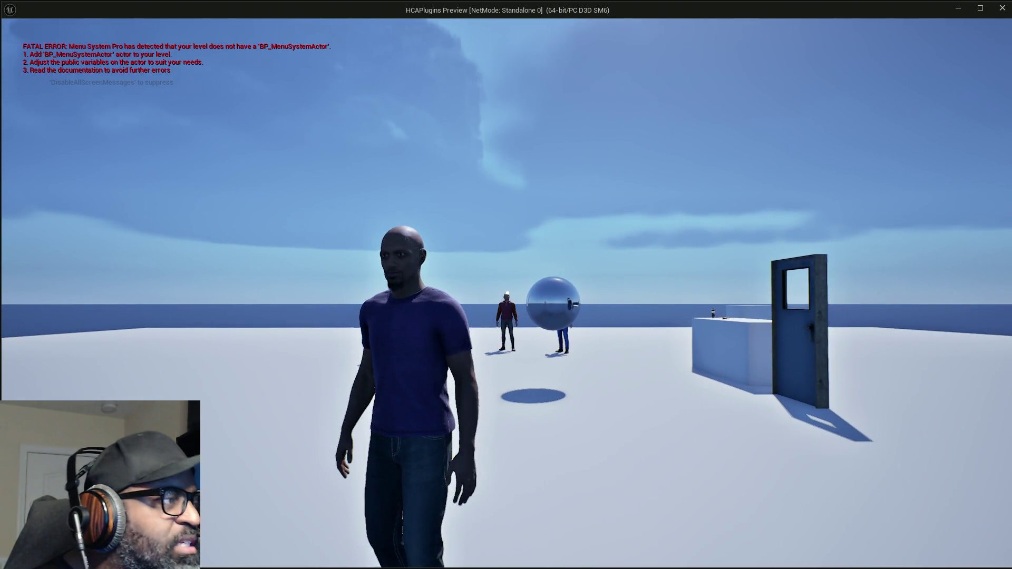
pyautogui.press('Escape')
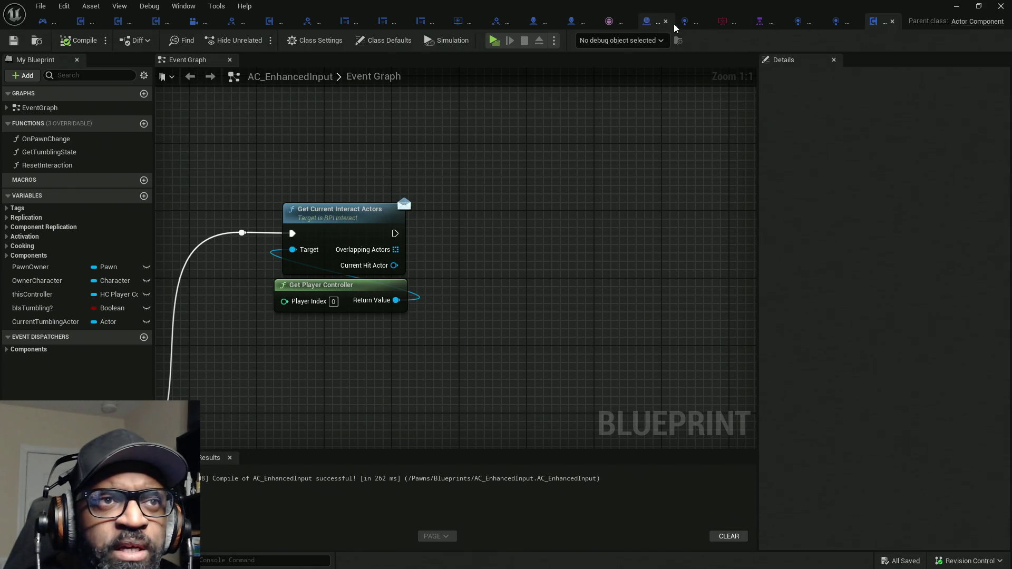
# Switch to the BP_Lance blueprint and widen the Details panel and its value column
pyautogui.click(571, 24)
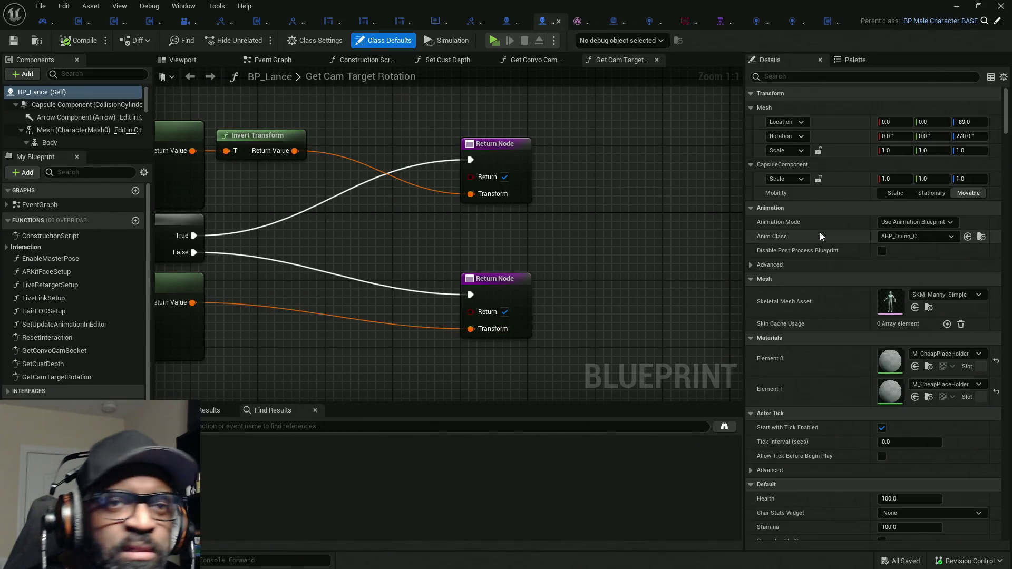
pyautogui.moveTo(745, 321); pyautogui.dragTo(667, 321)
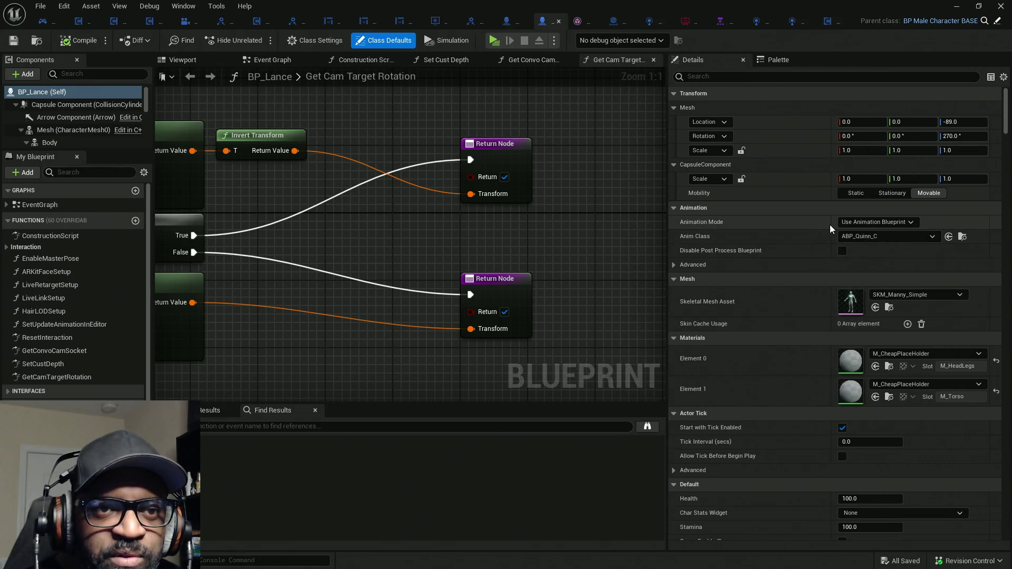
pyautogui.moveTo(830, 223); pyautogui.dragTo(771, 222)
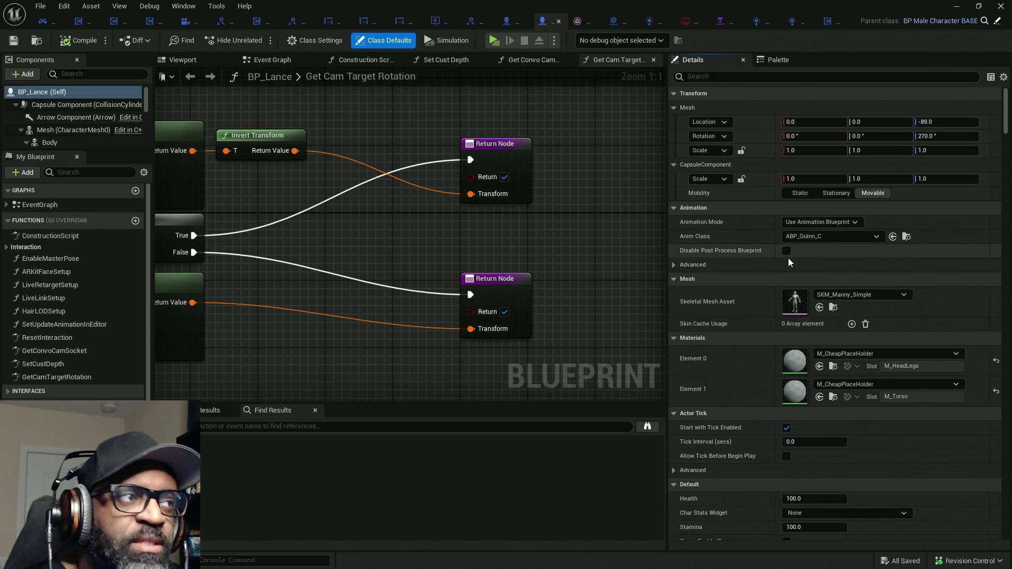
# Collapse Physics and expand the mesh's Collision Presets to show its Custom Pawn settings
pyautogui.scroll(-5, 796, 281)
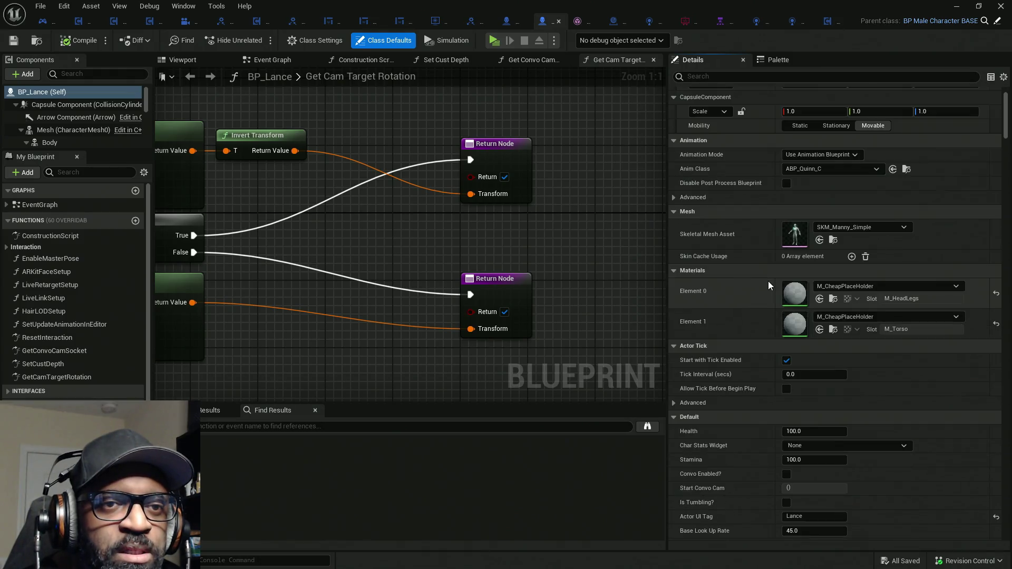
pyautogui.scroll(-10, 770, 282)
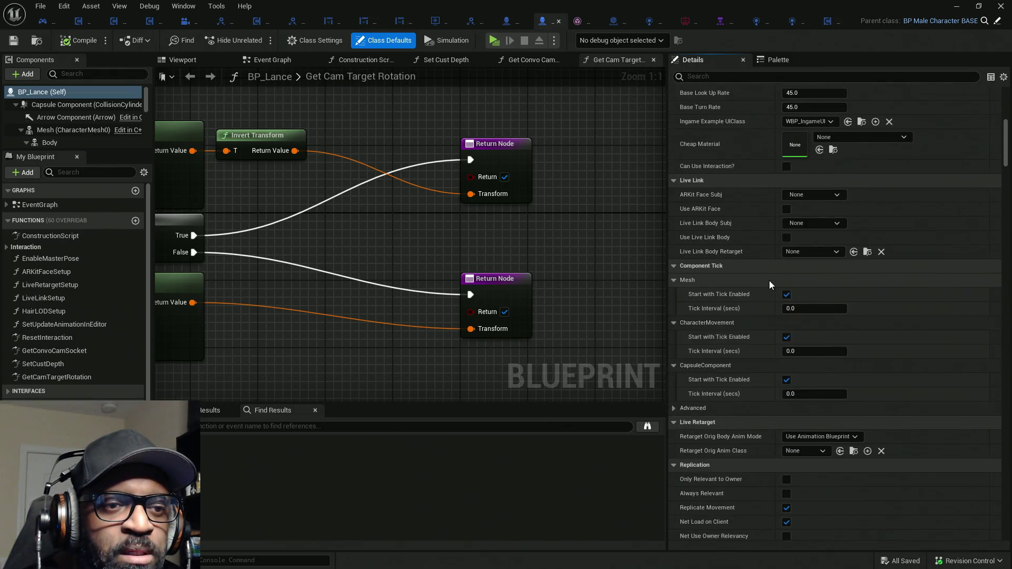
pyautogui.scroll(-9, 776, 285)
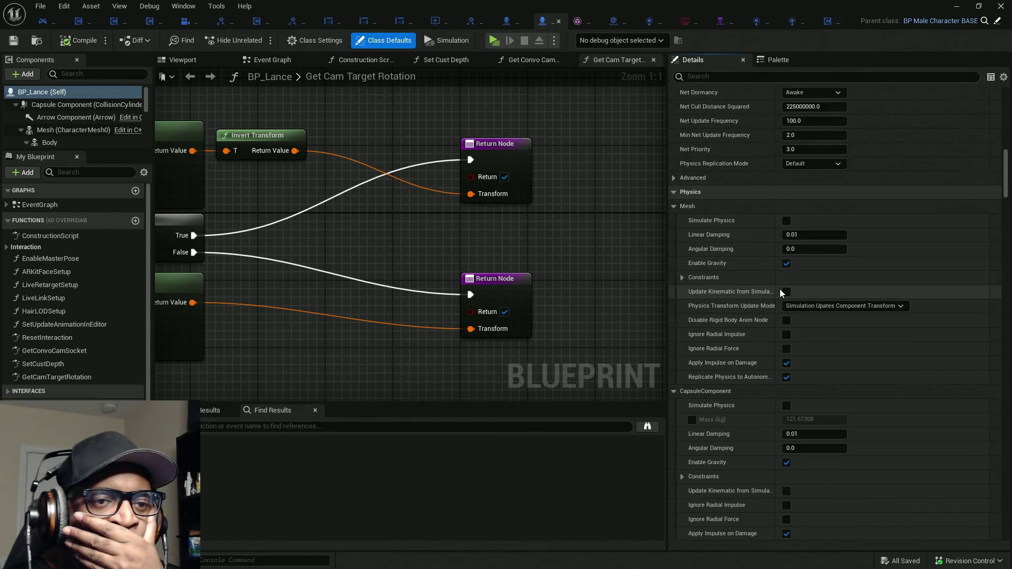
pyautogui.click(675, 141)
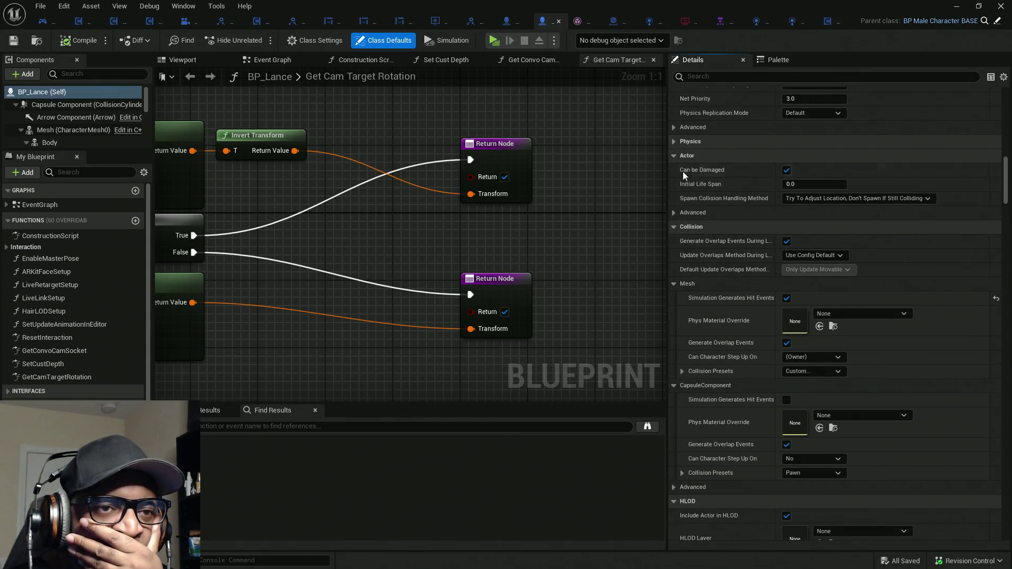
pyautogui.scroll(-2, 771, 242)
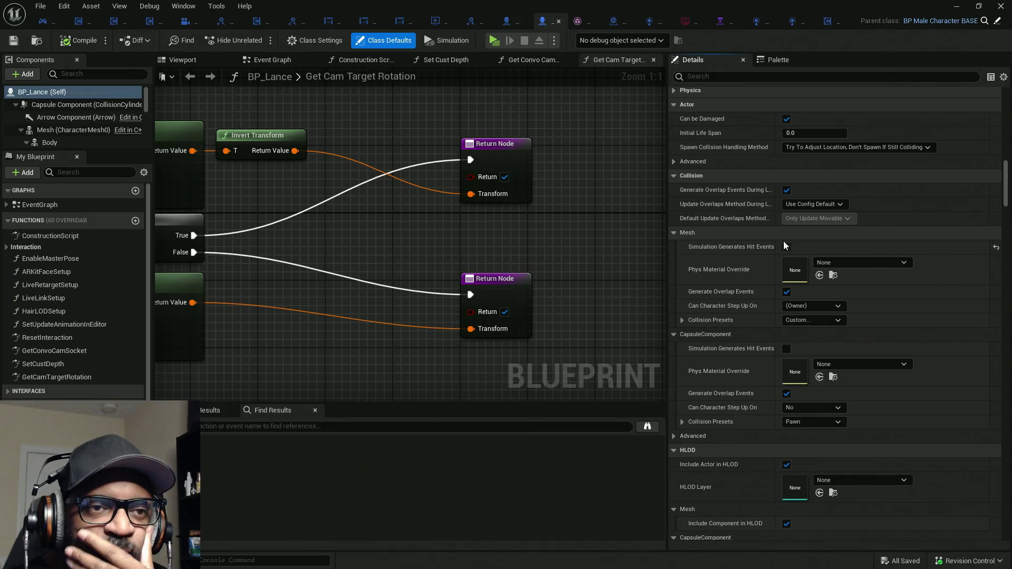
pyautogui.click(682, 320)
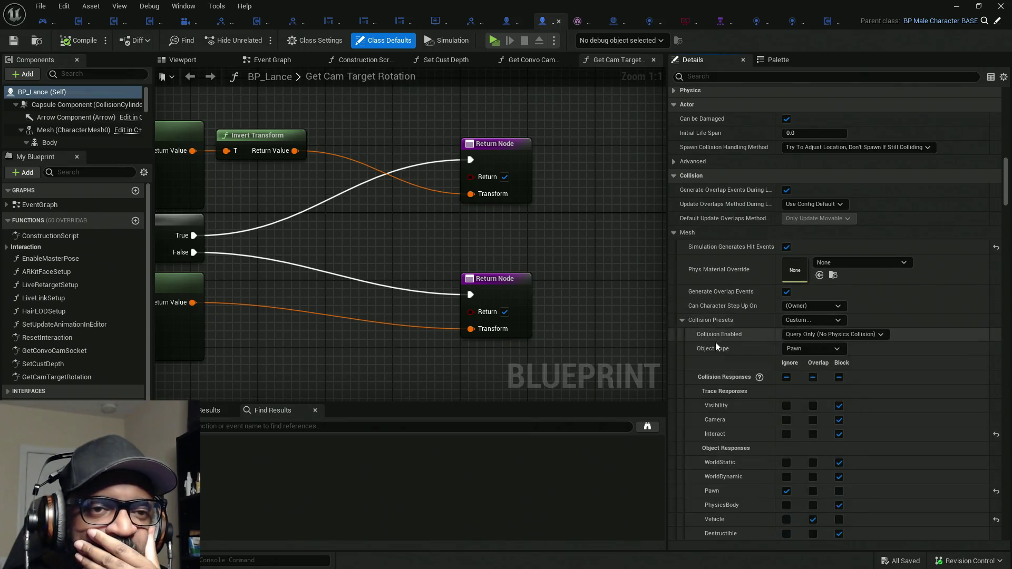
pyautogui.scroll(-2, 740, 347)
pyautogui.scroll(-1, 740, 347)
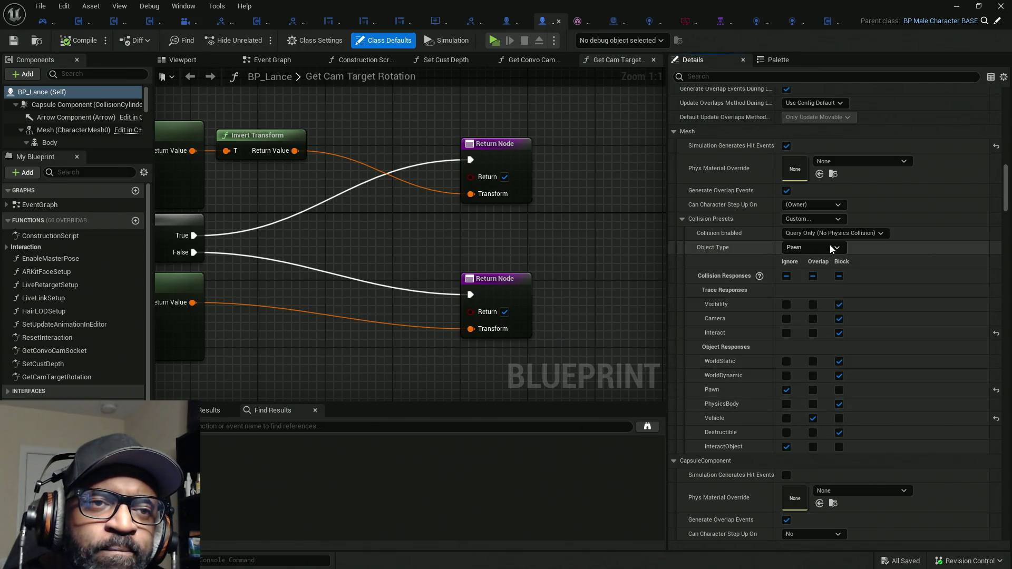
# Review the mesh's Collision Presets and Object Type choices without changing them, keeping Pawn
pyautogui.click(836, 219)
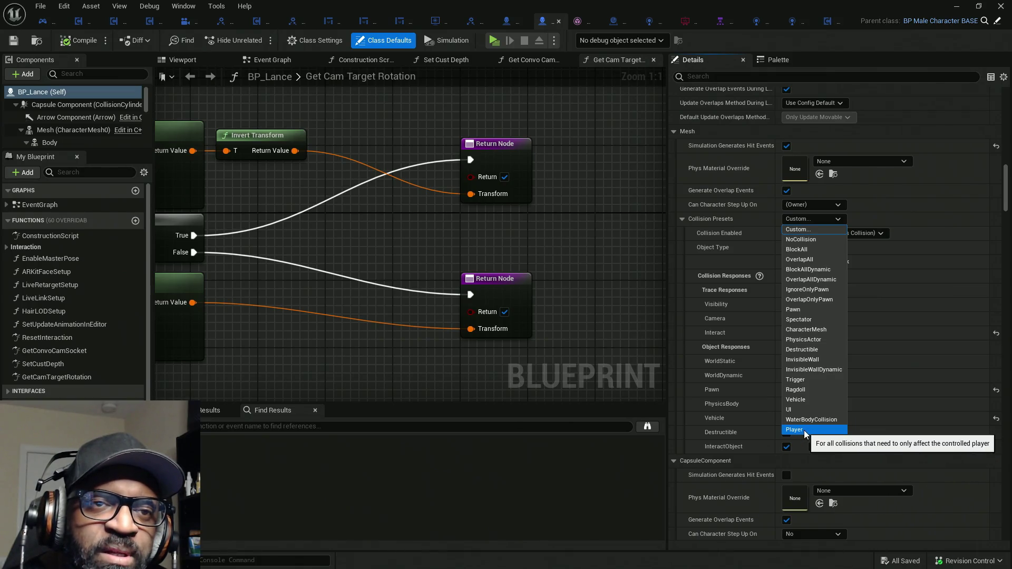
pyautogui.click(725, 241)
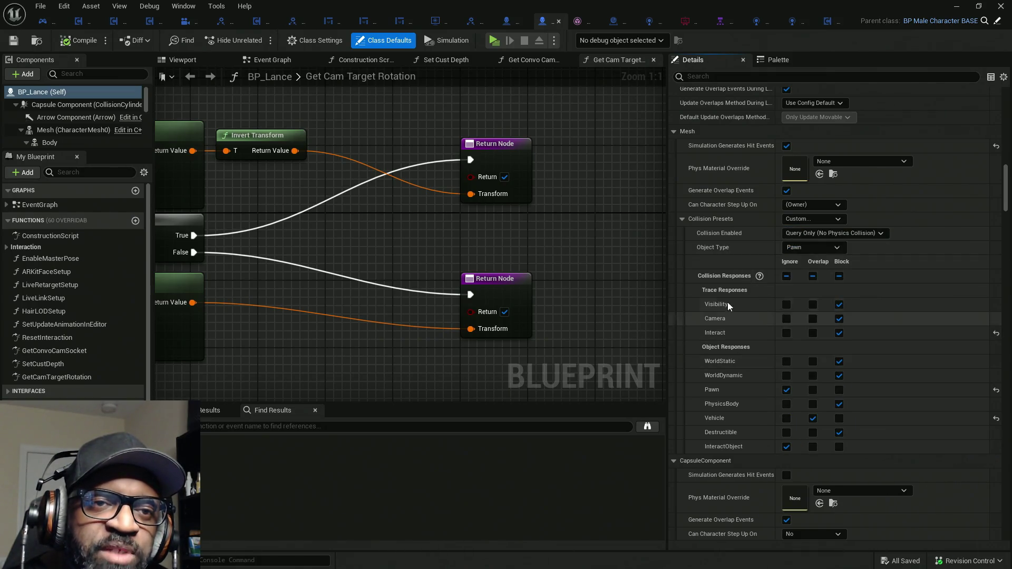
pyautogui.click(845, 247)
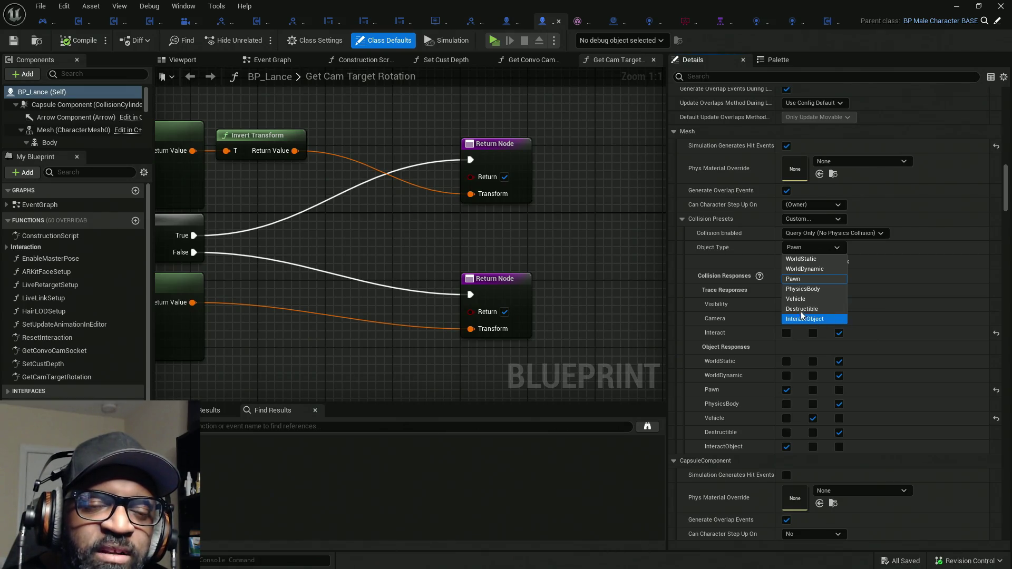
pyautogui.click(726, 298)
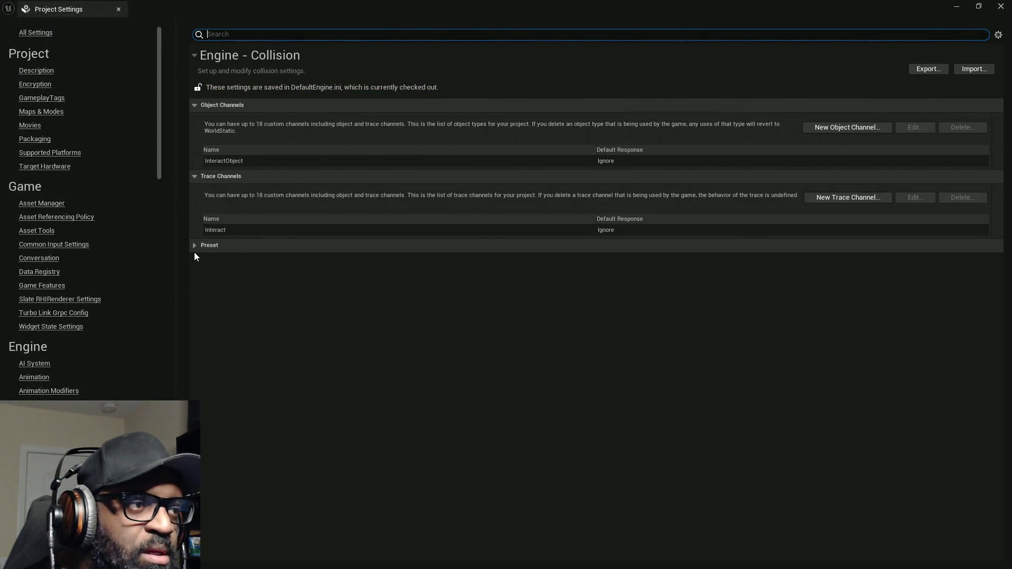
# Delete the Player preset from the Preset table, confirming the deletion
pyautogui.click(195, 246)
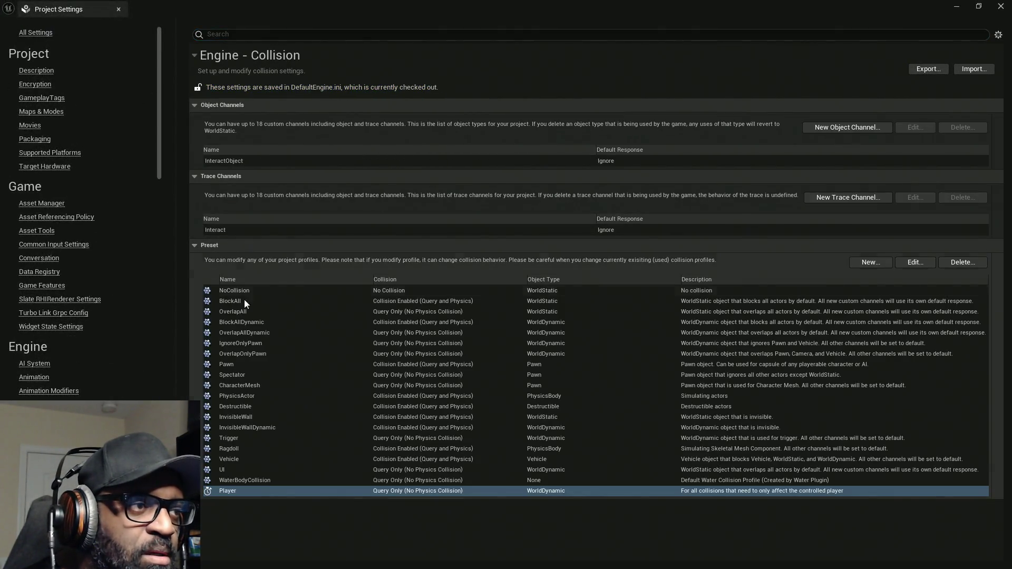
pyautogui.click(963, 262)
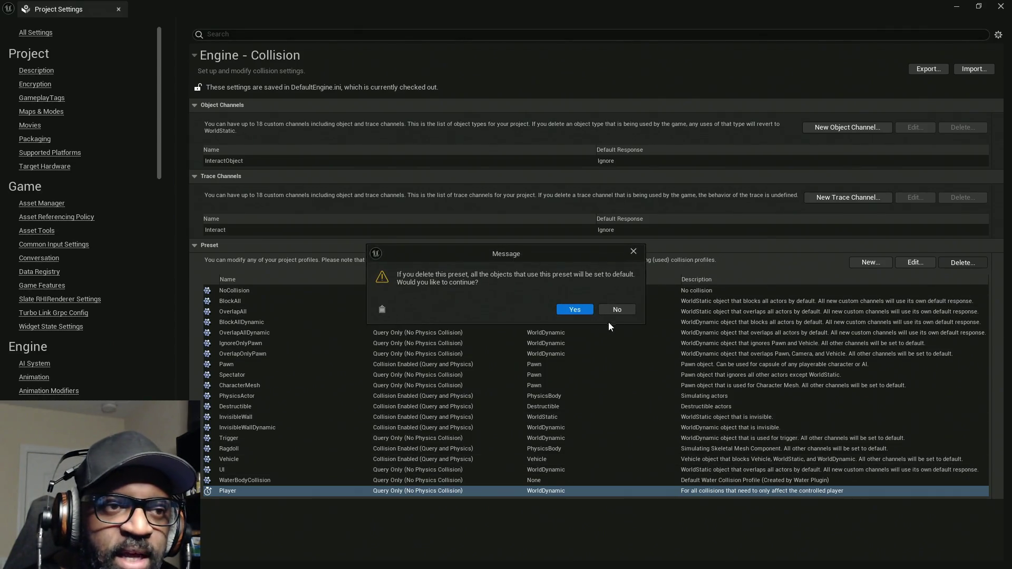
pyautogui.click(576, 310)
pyautogui.click(192, 245)
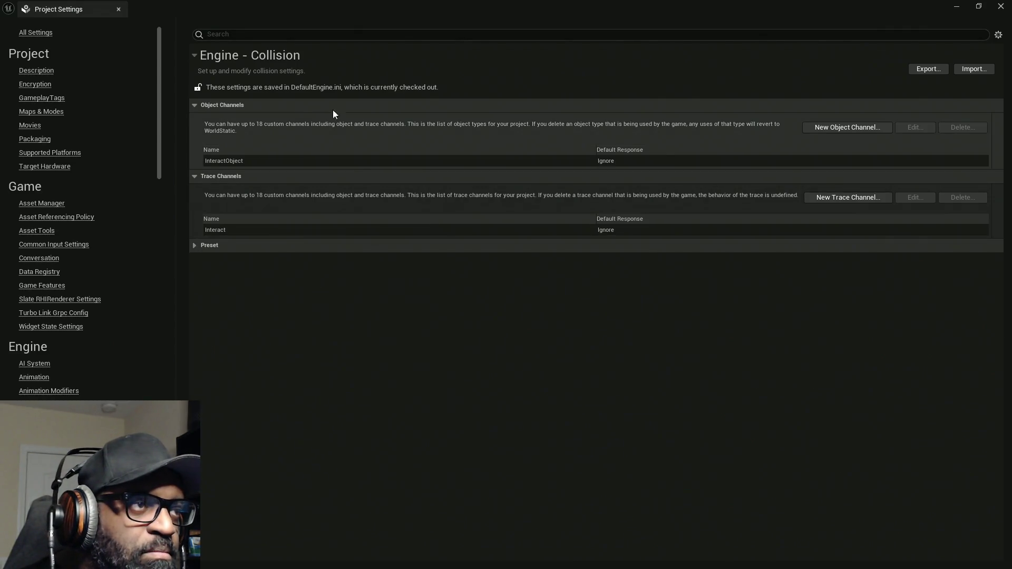
# Create an object channel named ControlledCharacter with its Default Response set to Ignore
pyautogui.click(865, 127)
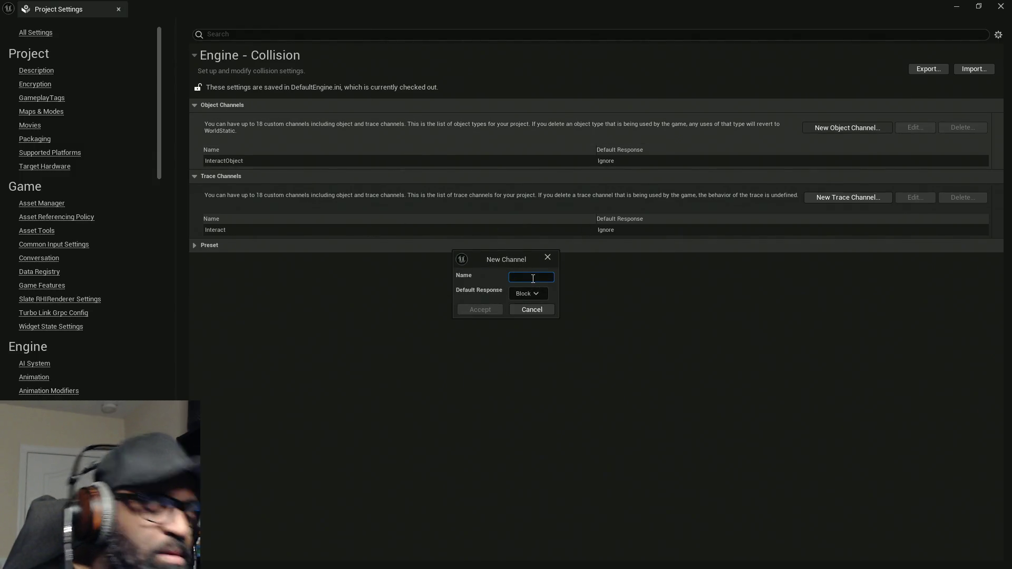
pyautogui.write('Player')
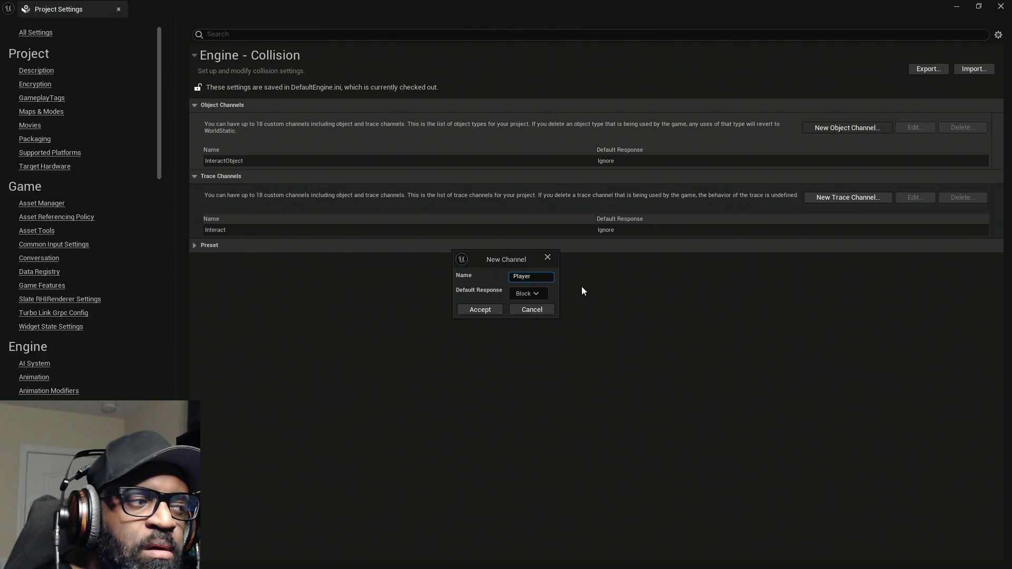
pyautogui.press('BackSpace')
pyautogui.press('BackSpace')
pyautogui.press('BackSpace')
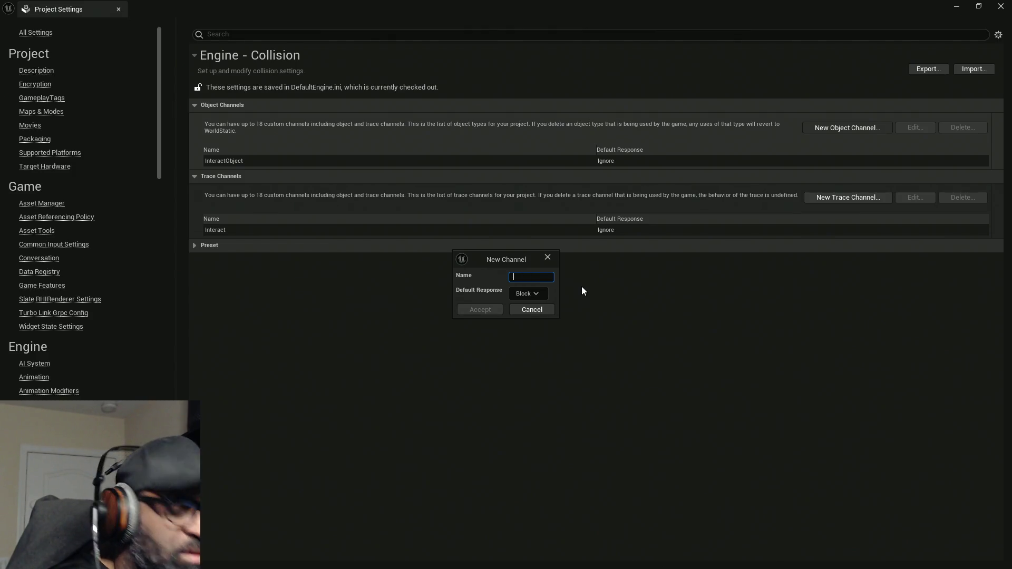
pyautogui.write('Contr')
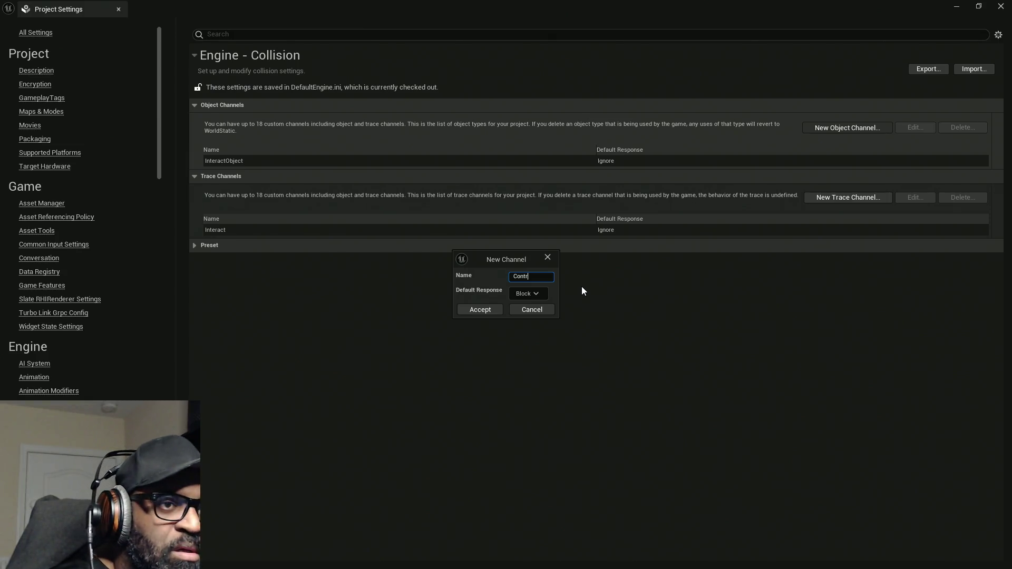
pyautogui.write('ollw')
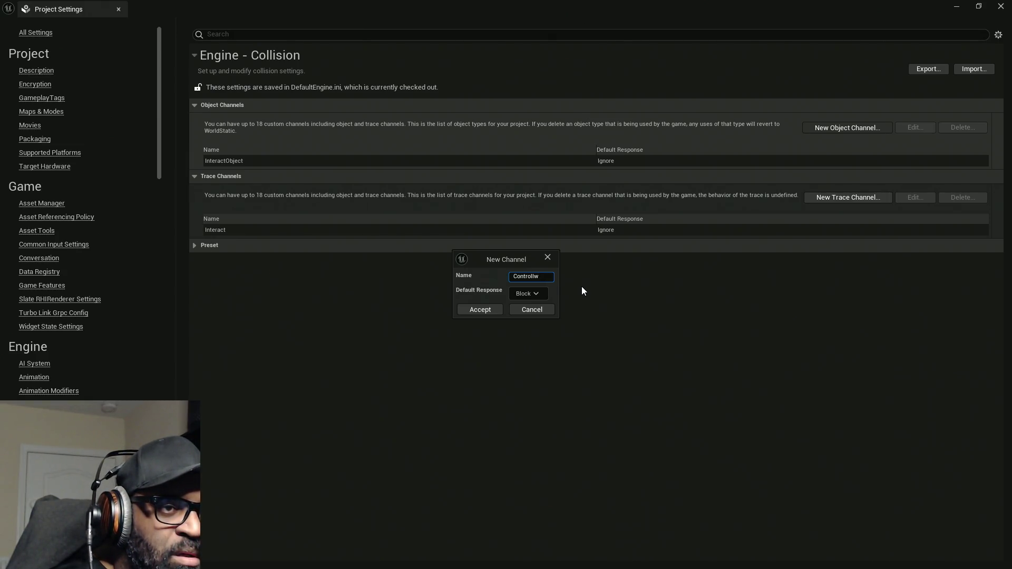
pyautogui.press('BackSpace')
pyautogui.write('ed')
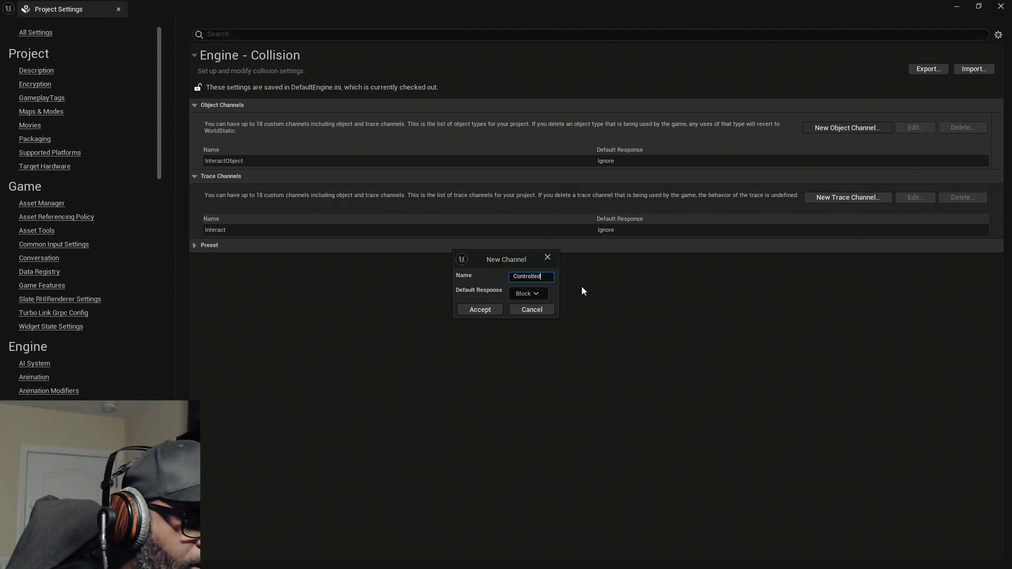
pyautogui.write('Player')
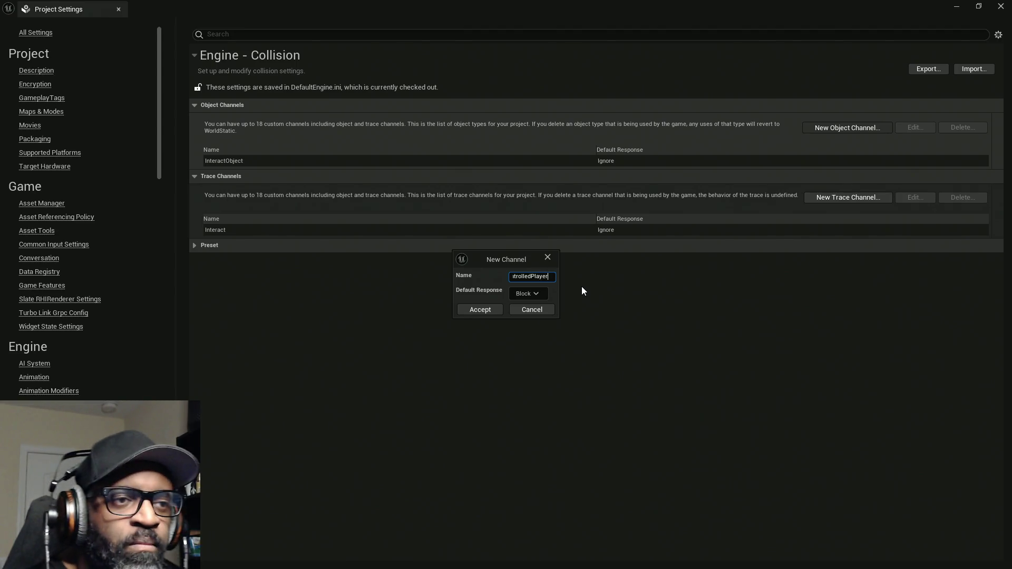
pyautogui.press('BackSpace')
pyautogui.press('BackSpace')
pyautogui.press('BackSpace')
pyautogui.press('BackSpace')
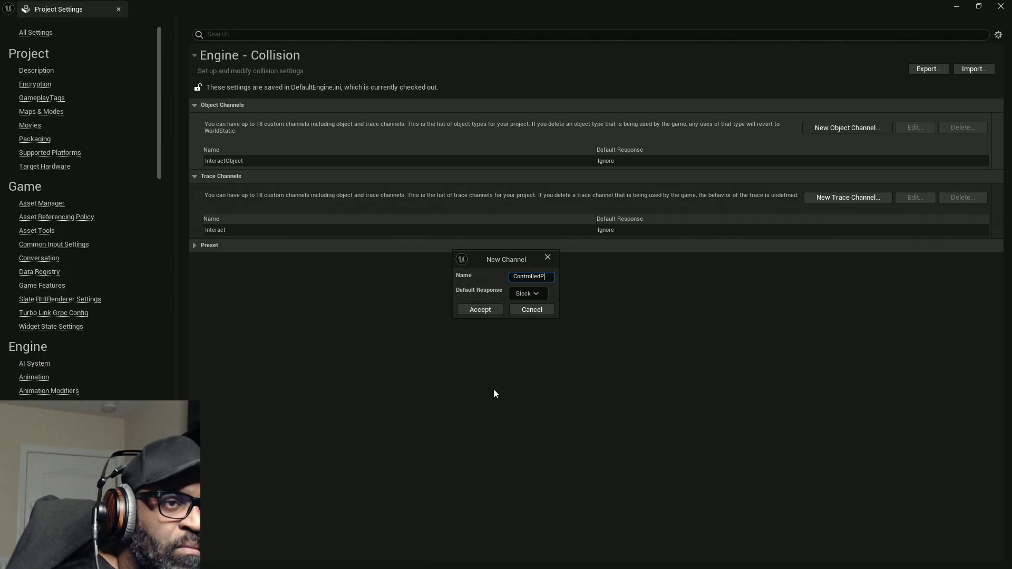
pyautogui.write('C')
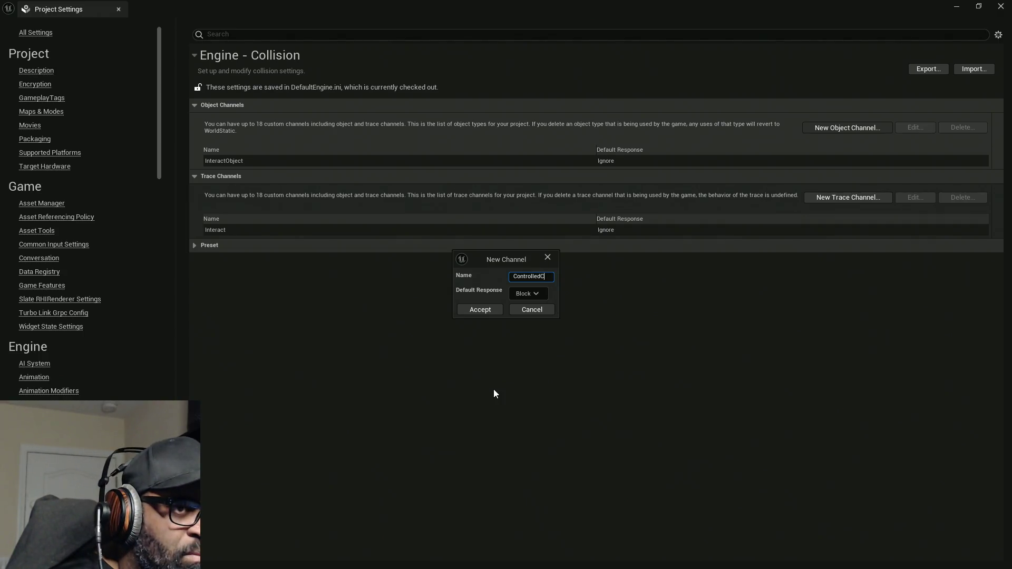
pyautogui.write('haracter')
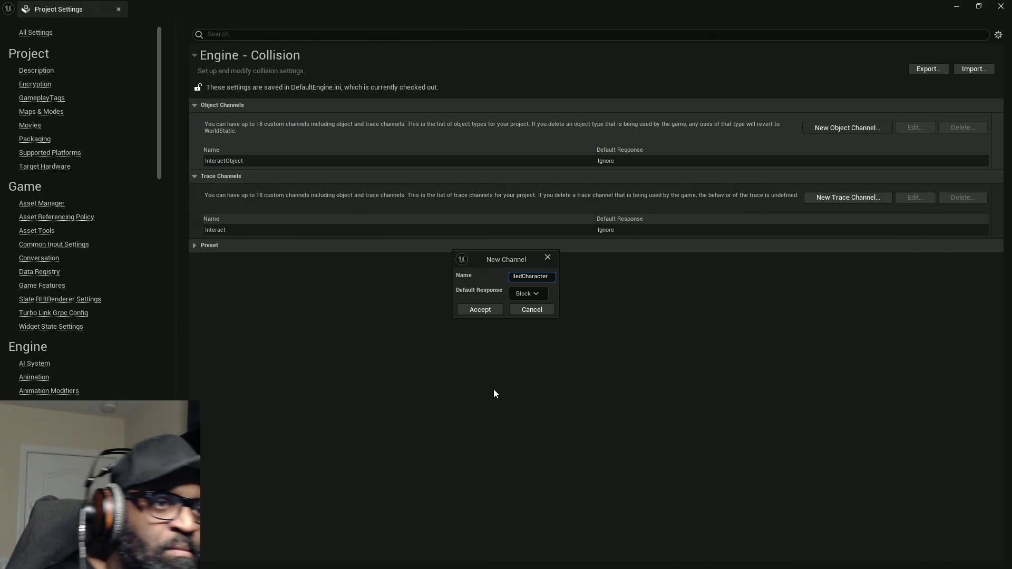
pyautogui.click(527, 295)
pyautogui.click(519, 305)
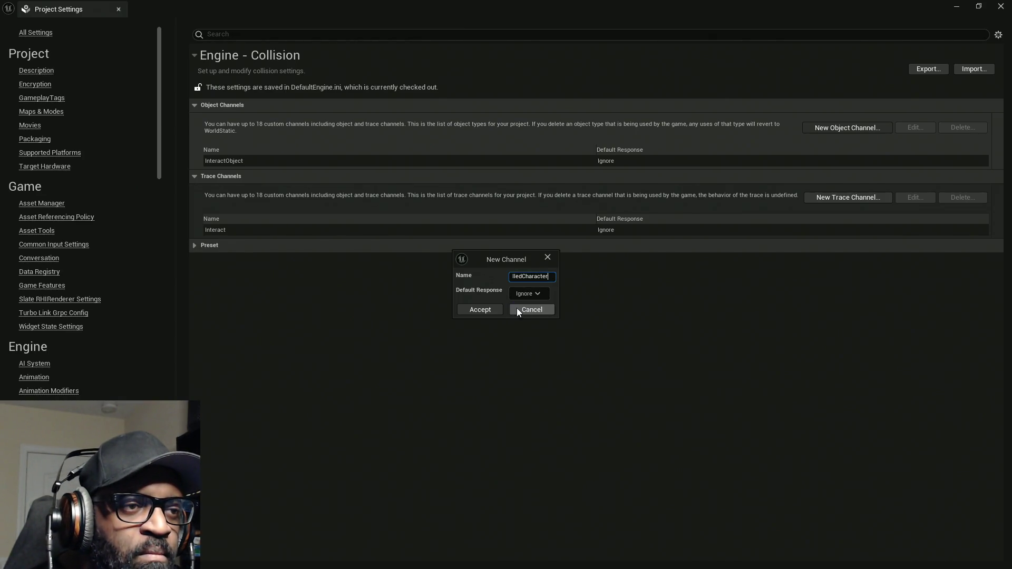
pyautogui.click(475, 311)
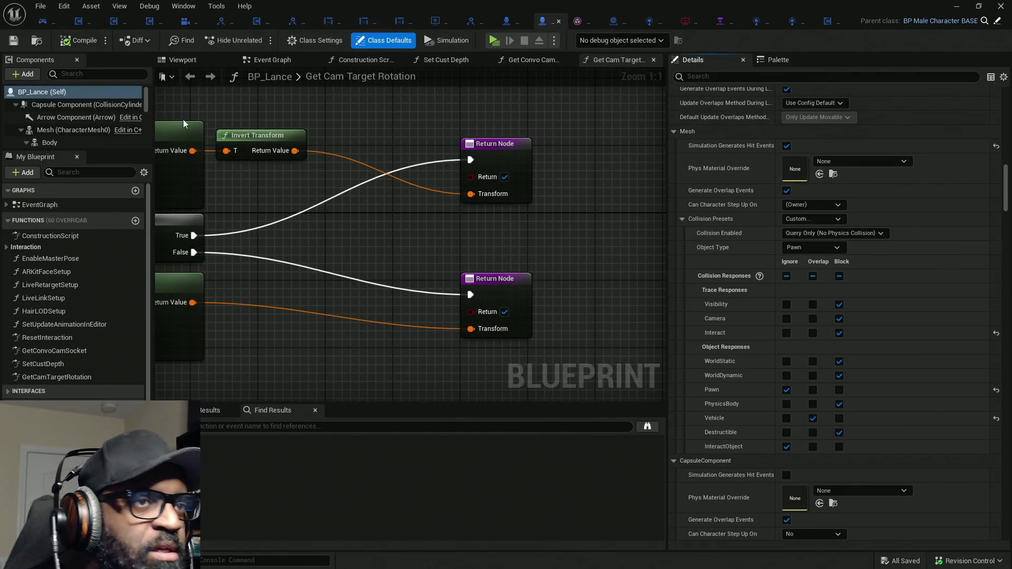
# Refresh BP_Lance's Details through the Capsule Component, then select the ControlledCharacter channel in Project Settings
pyautogui.click(55, 105)
pyautogui.click(49, 93)
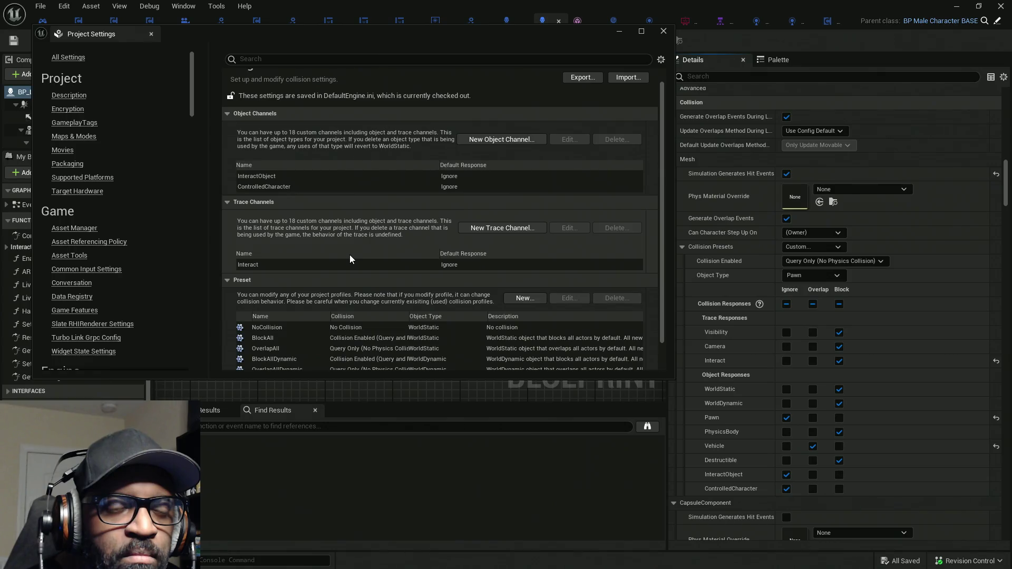
pyautogui.click(341, 186)
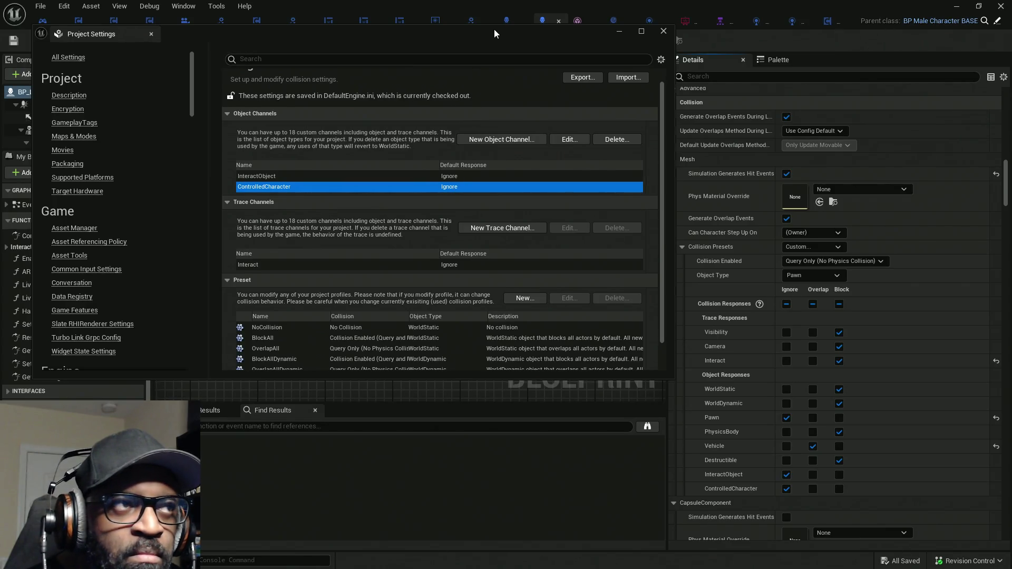
pyautogui.moveTo(495, 30)
pyautogui.mouseDown()
pyautogui.moveTo(470, 17)
pyautogui.moveTo(483, 31)
pyautogui.mouseUp()
pyautogui.scroll(-5, 417, 245)
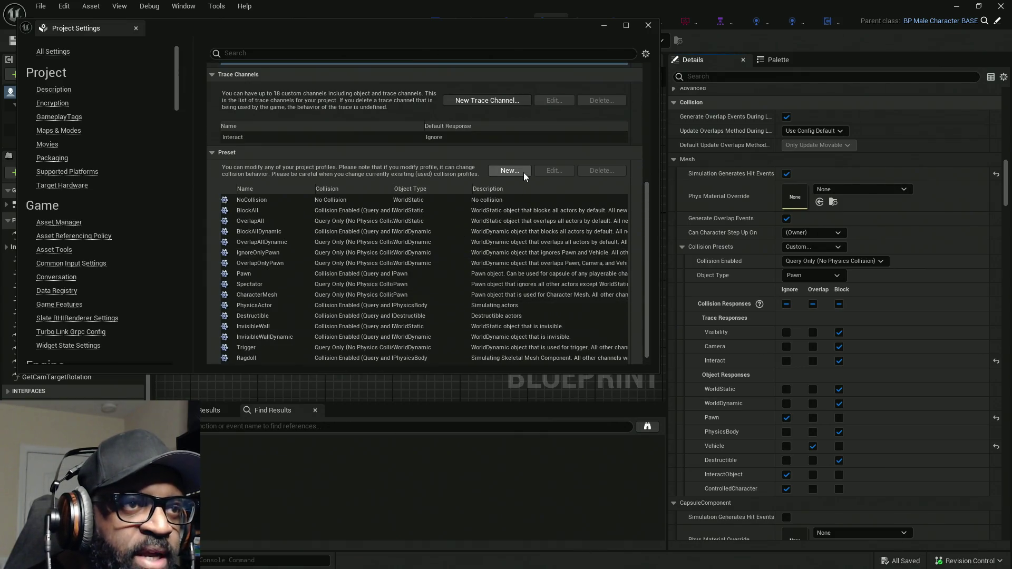
pyautogui.scroll(3, 314, 122)
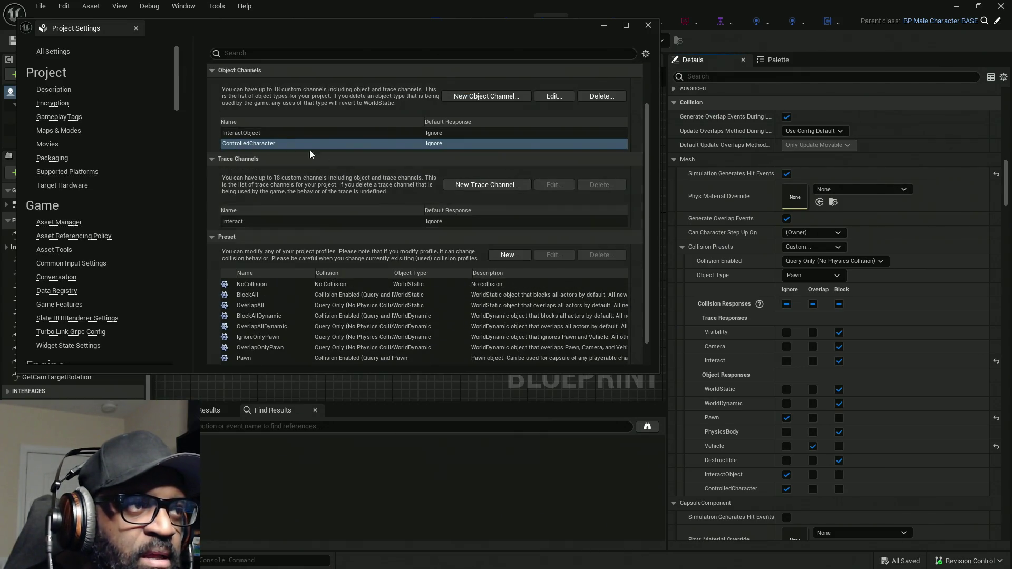
pyautogui.click(271, 144)
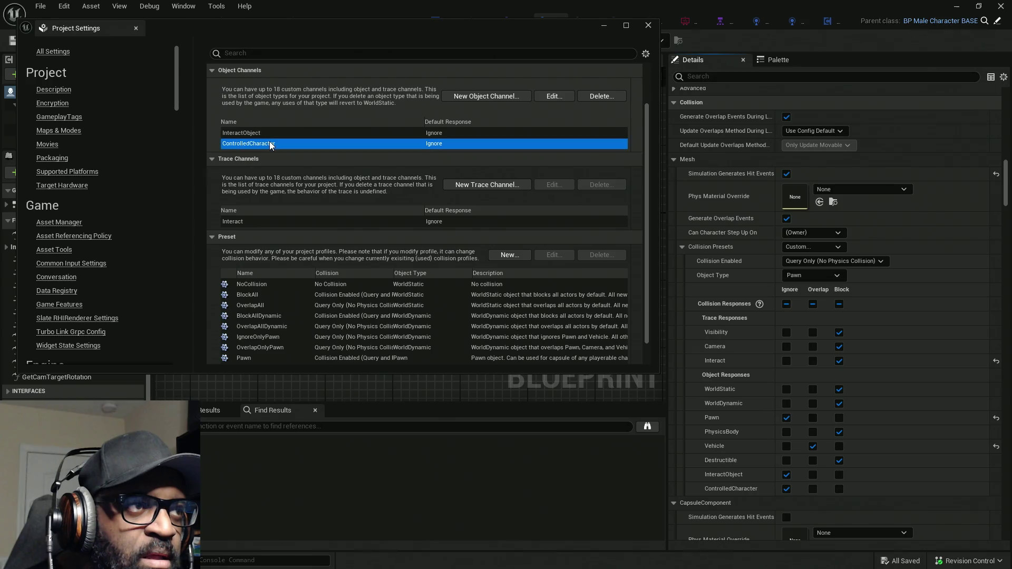
# Start a new collision preset named ControlledCharacter with collision set to Query Only
pyautogui.click(514, 255)
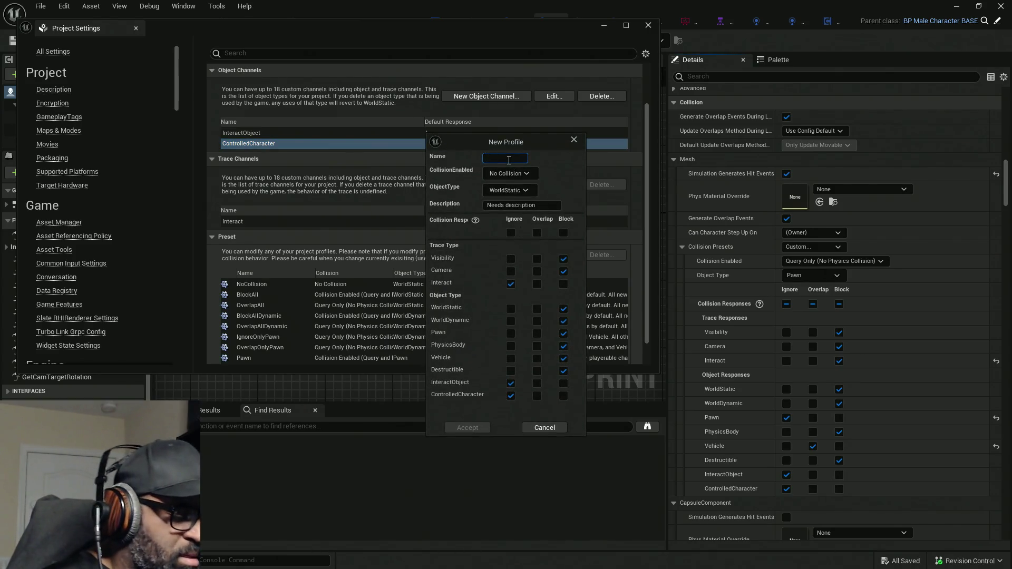
pyautogui.write('Controlled')
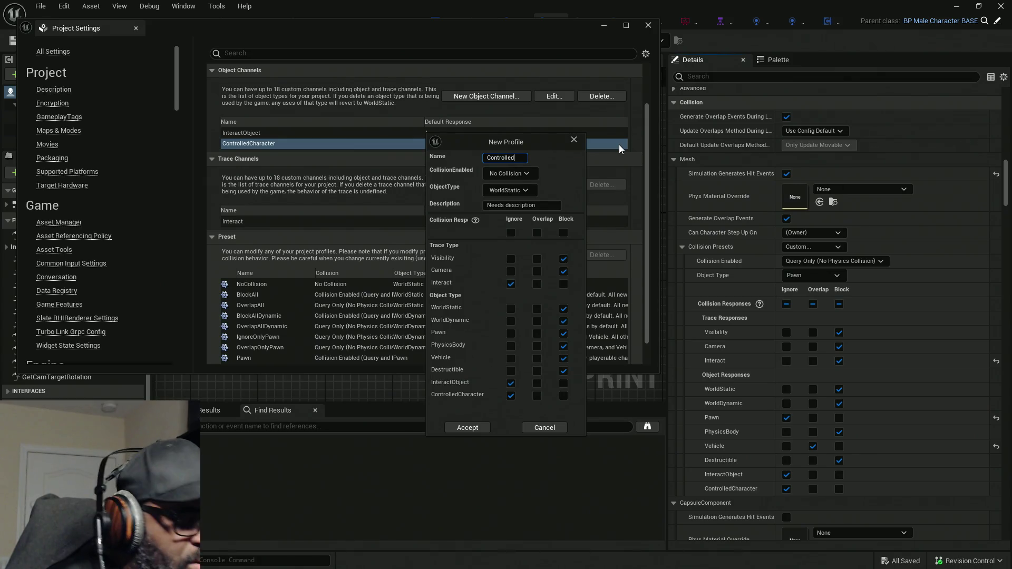
pyautogui.write('Char')
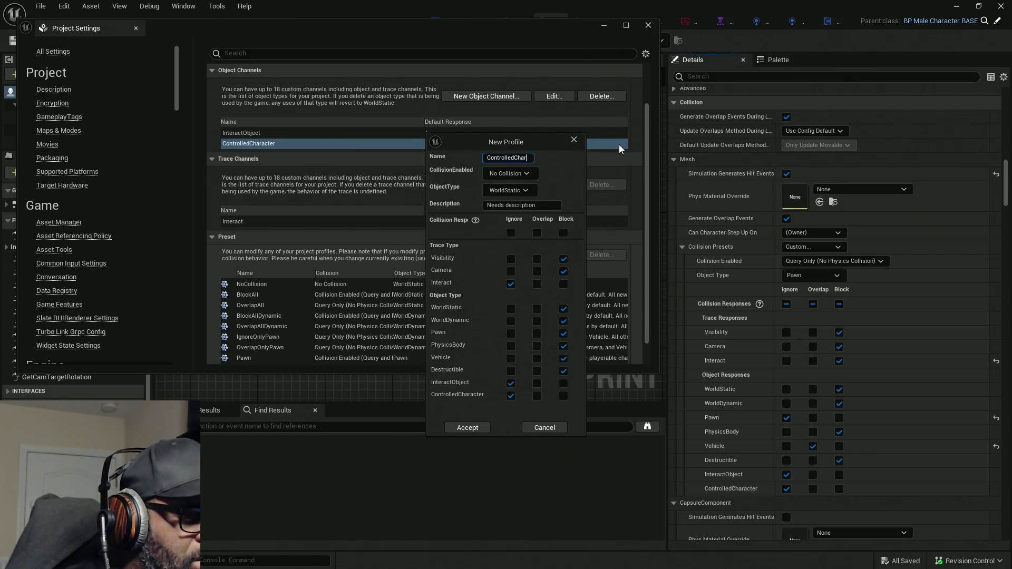
pyautogui.write('acter')
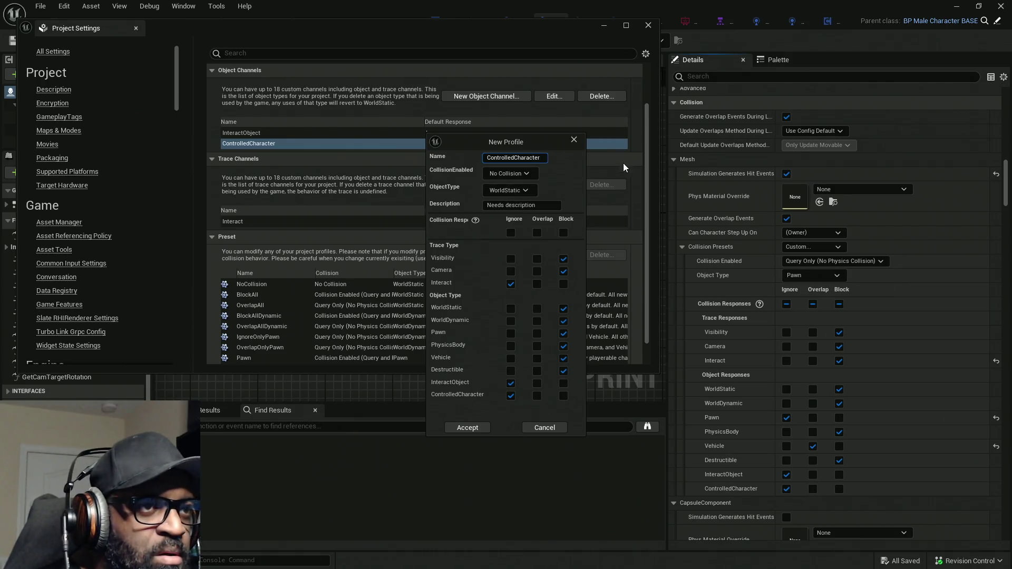
pyautogui.click(524, 173)
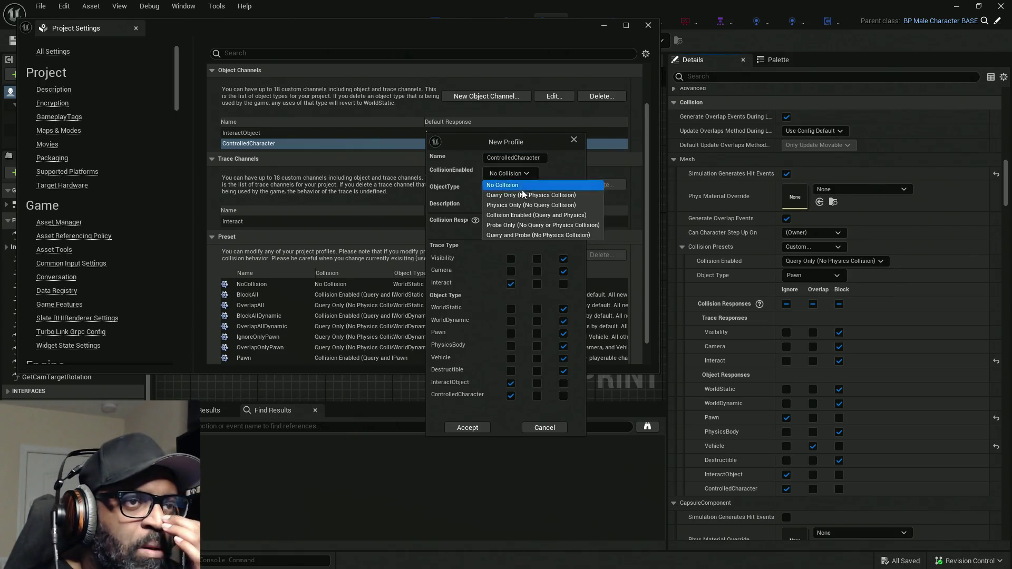
pyautogui.click(521, 195)
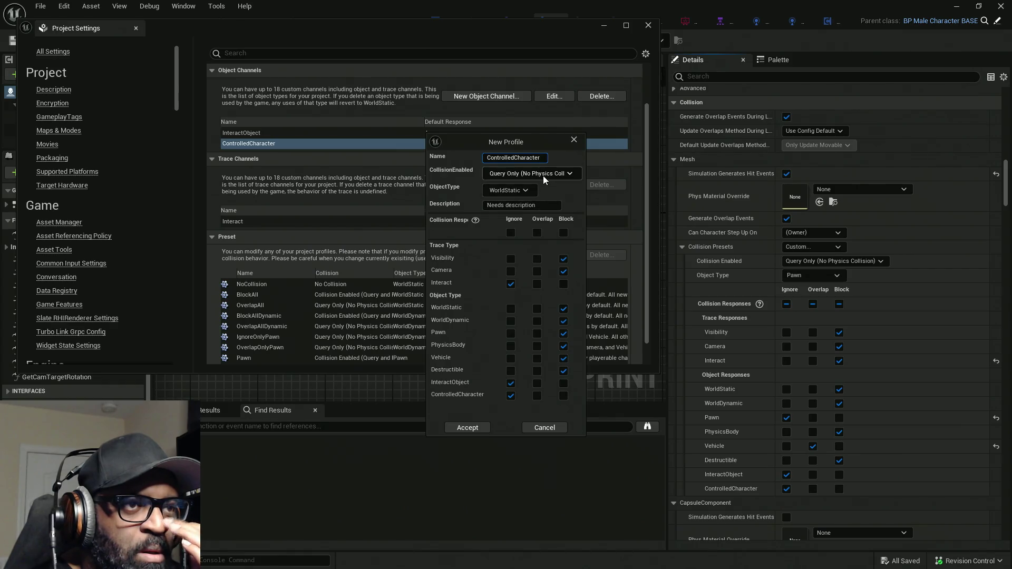
# Give the preset object type Pawn, block all channels, ignore InteractObject and ControlledCharacter, and accept
pyautogui.click(527, 191)
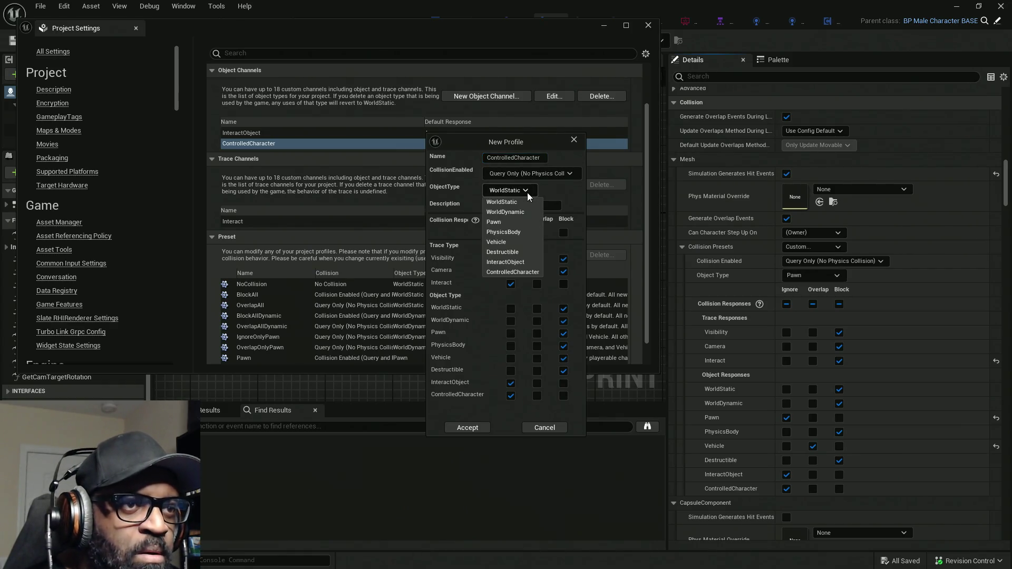
pyautogui.click(515, 226)
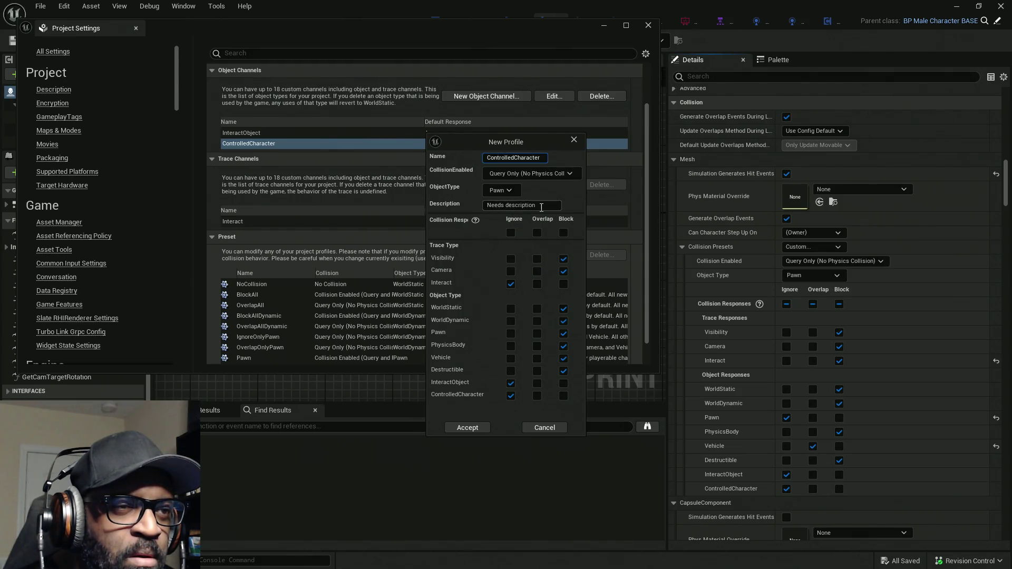
pyautogui.click(562, 234)
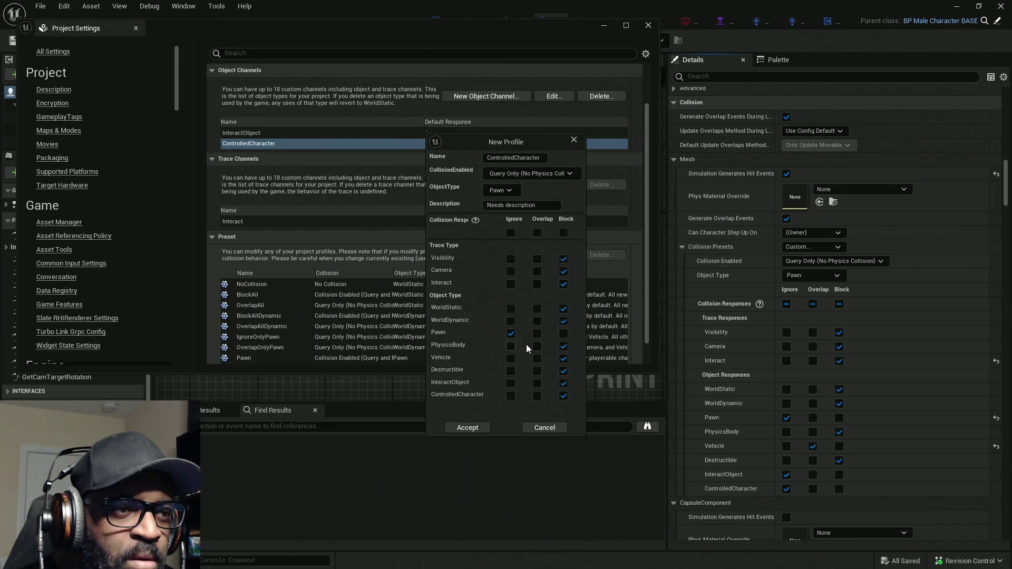
pyautogui.click(514, 384)
pyautogui.click(514, 396)
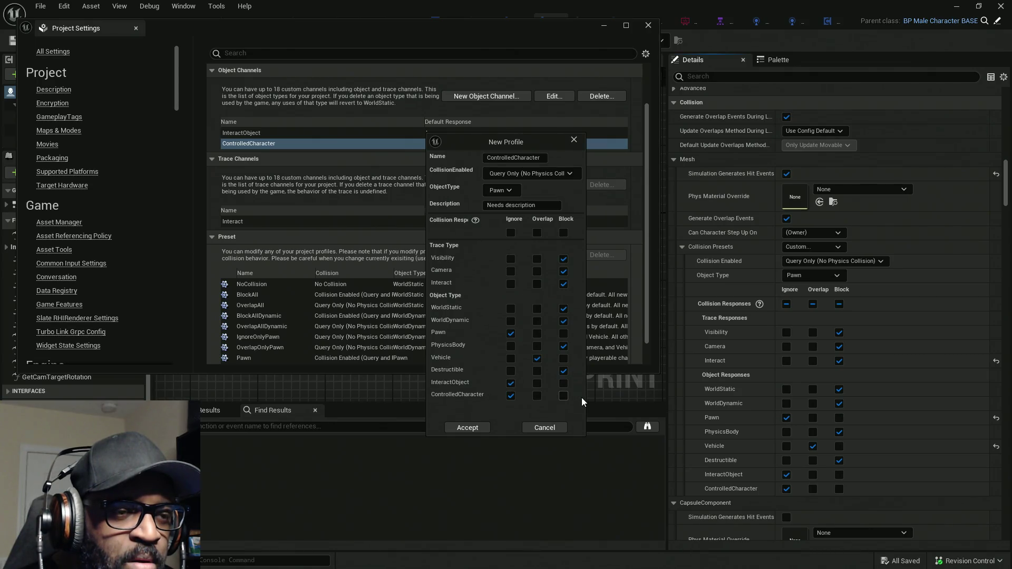
pyautogui.click(476, 428)
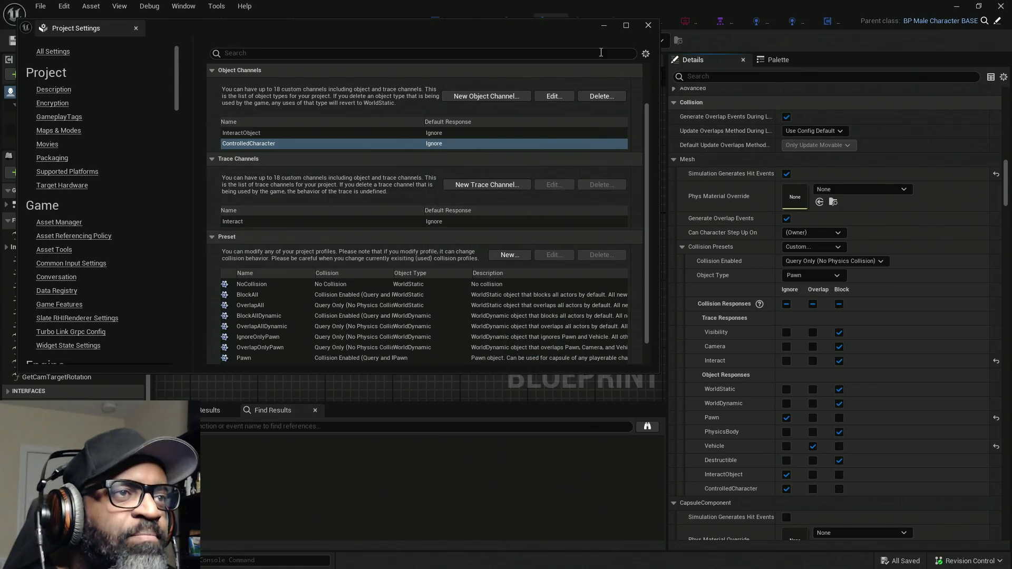
# Change the mesh's Object Type from Pawn to ControlledCharacter, then save BP_Lance and dismiss the validation notice
pyautogui.click(563, 12)
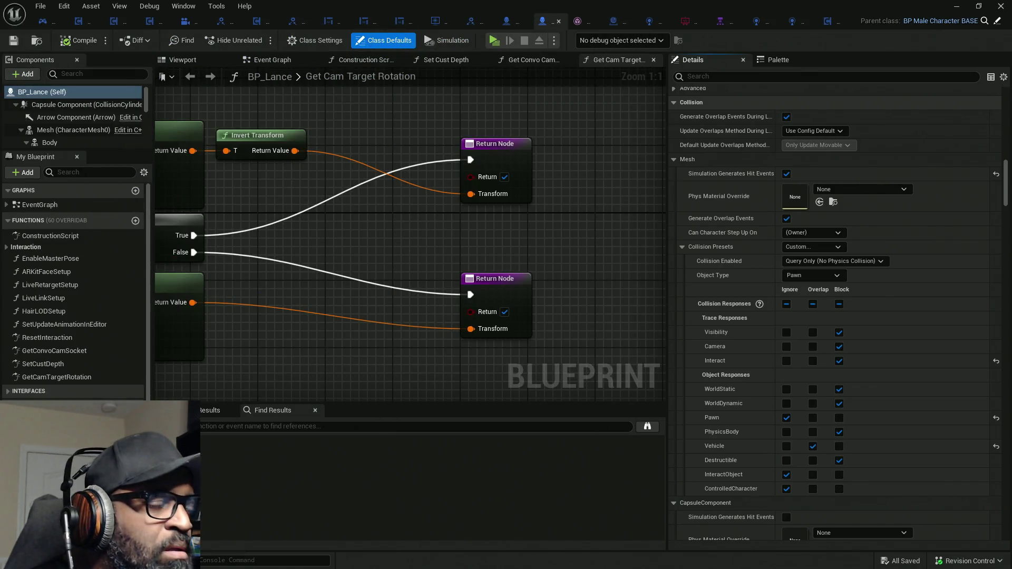
pyautogui.click(806, 273)
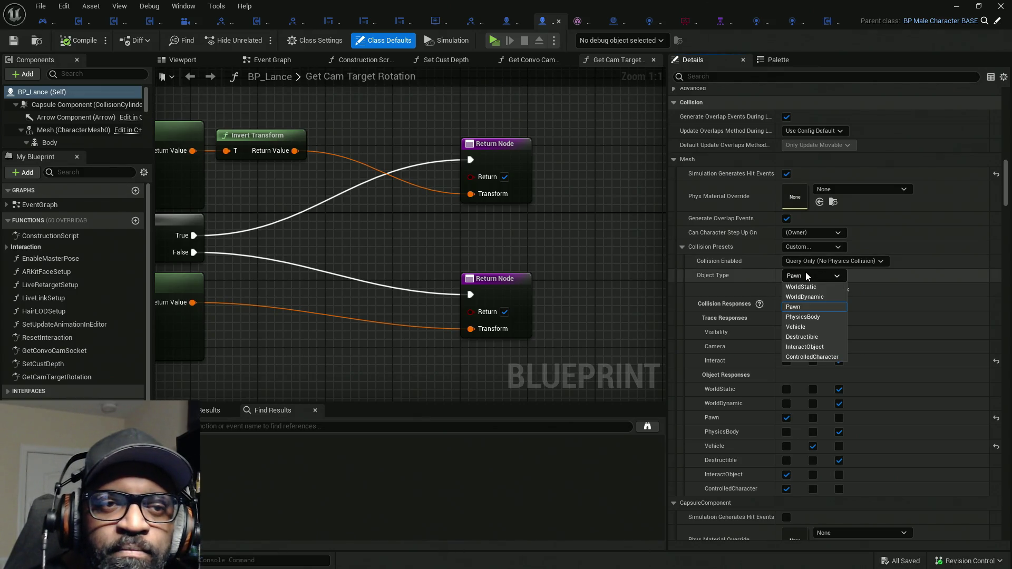
pyautogui.click(822, 359)
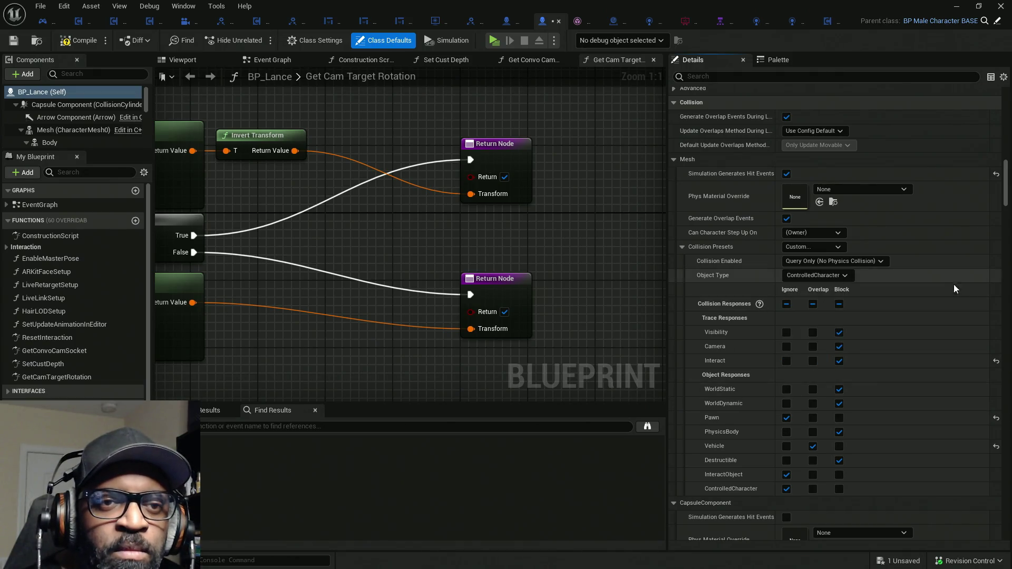
pyautogui.click(808, 276)
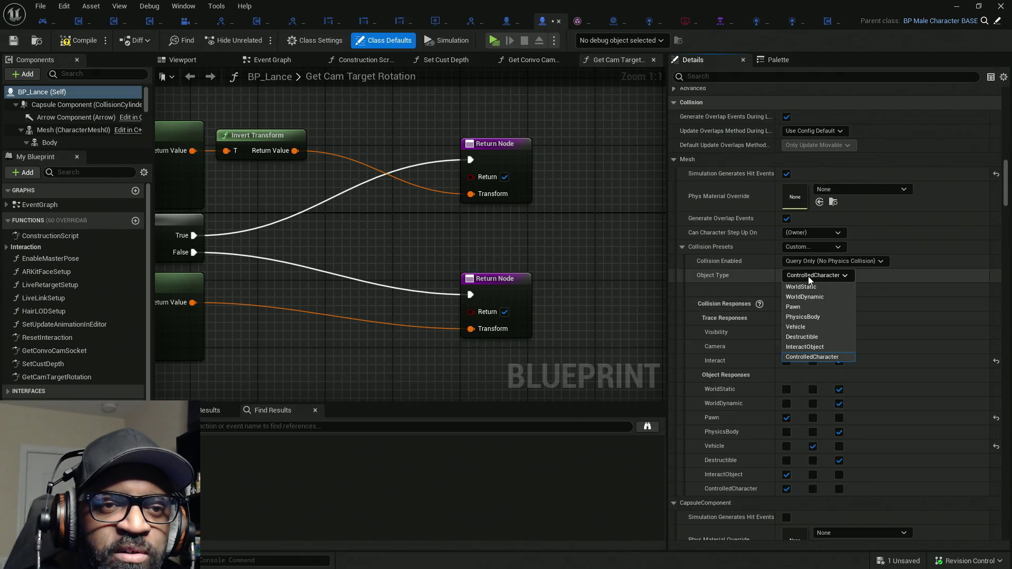
pyautogui.click(806, 307)
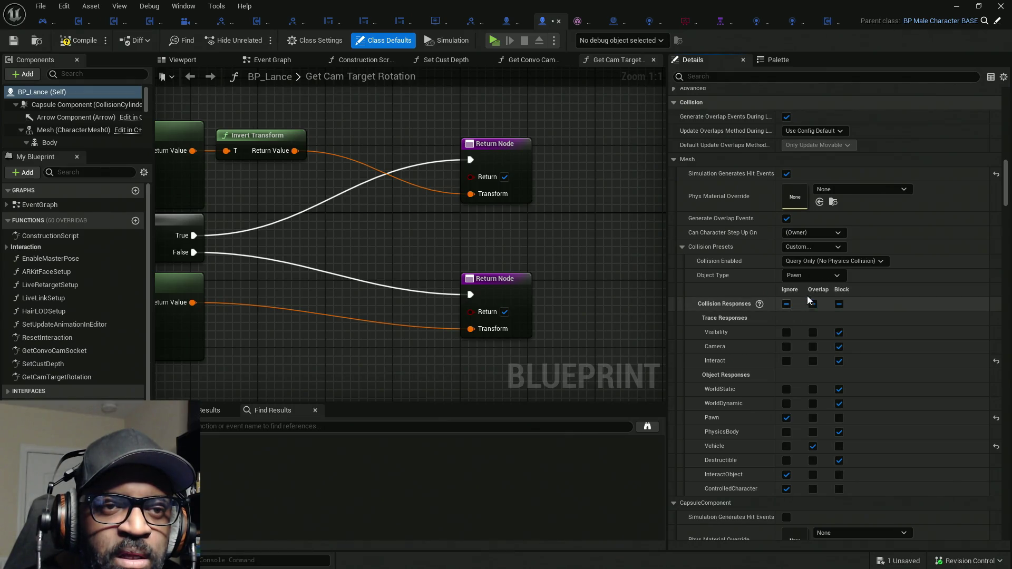
pyautogui.click(811, 274)
pyautogui.click(812, 357)
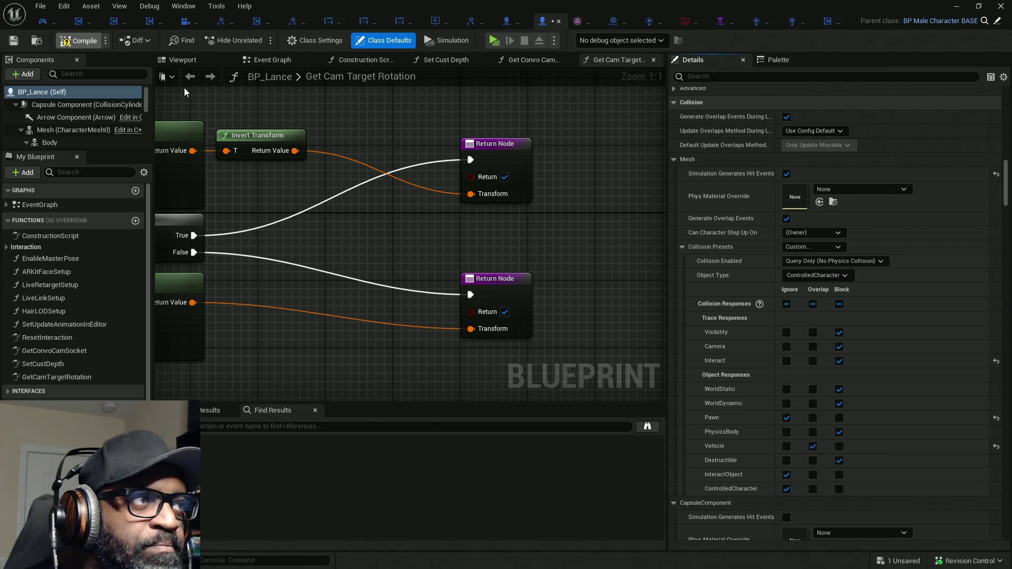
pyautogui.hotkey('ctrl', 's')
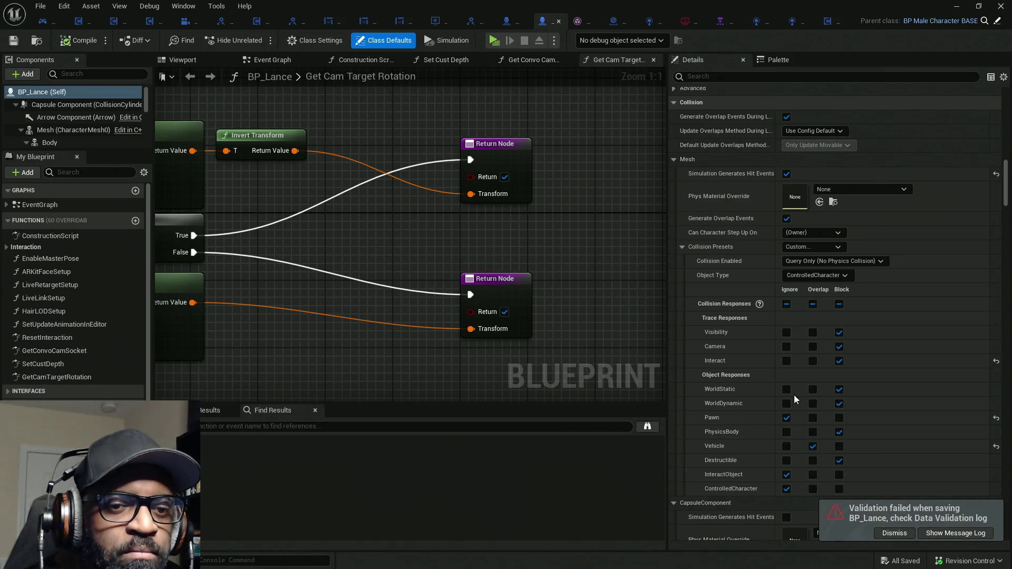
pyautogui.click(896, 532)
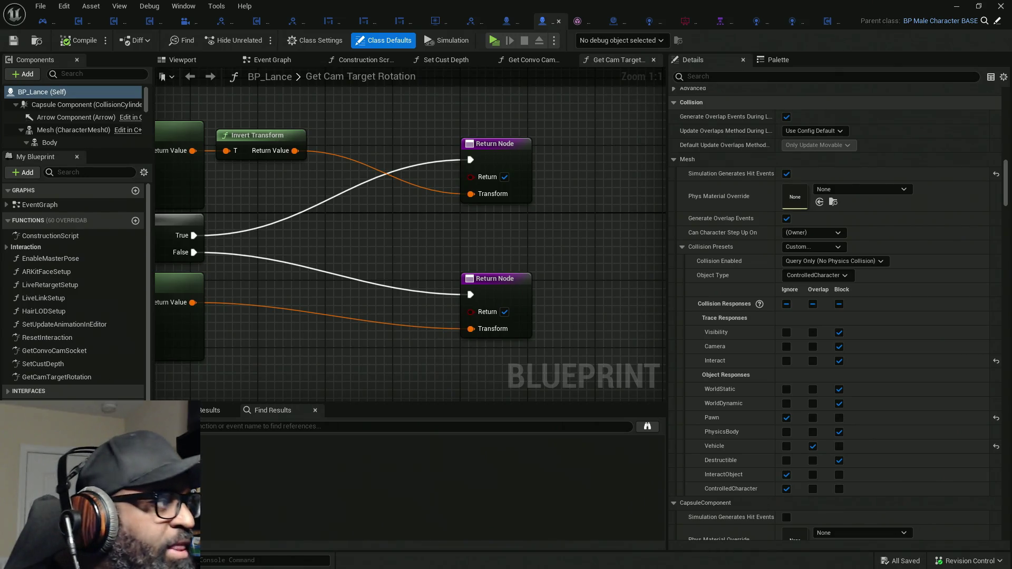
# Maximize Project Settings and add an AICharacter object channel with Default Response Ignore
pyautogui.hotkey('alt', 'Tab')
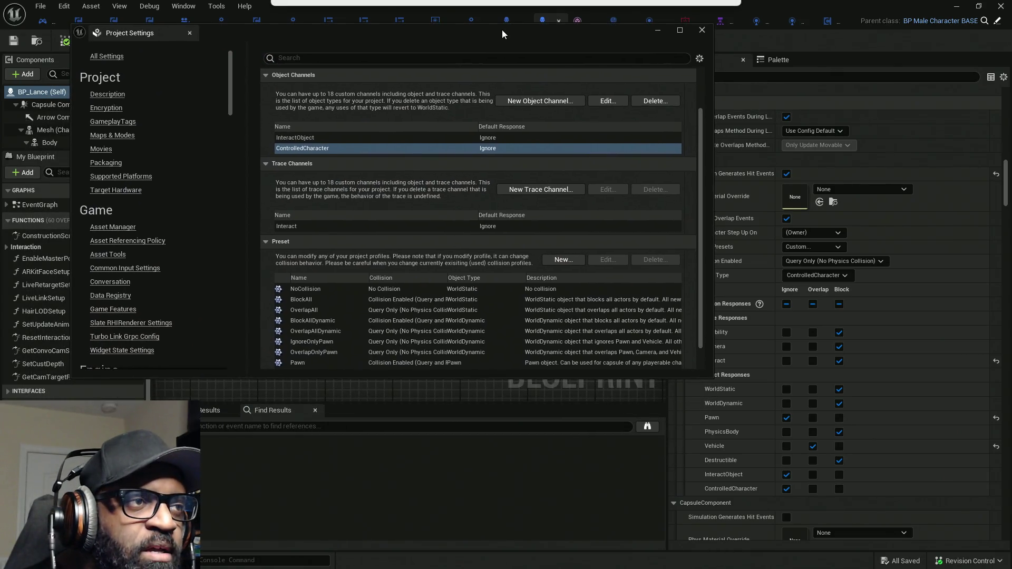
pyautogui.doubleClick(502, 35)
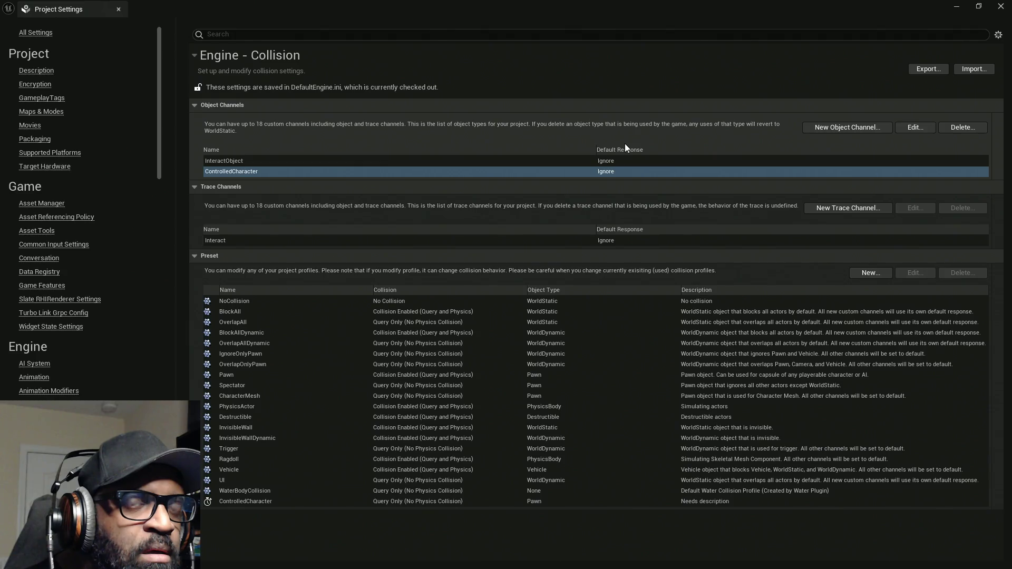
pyautogui.click(834, 127)
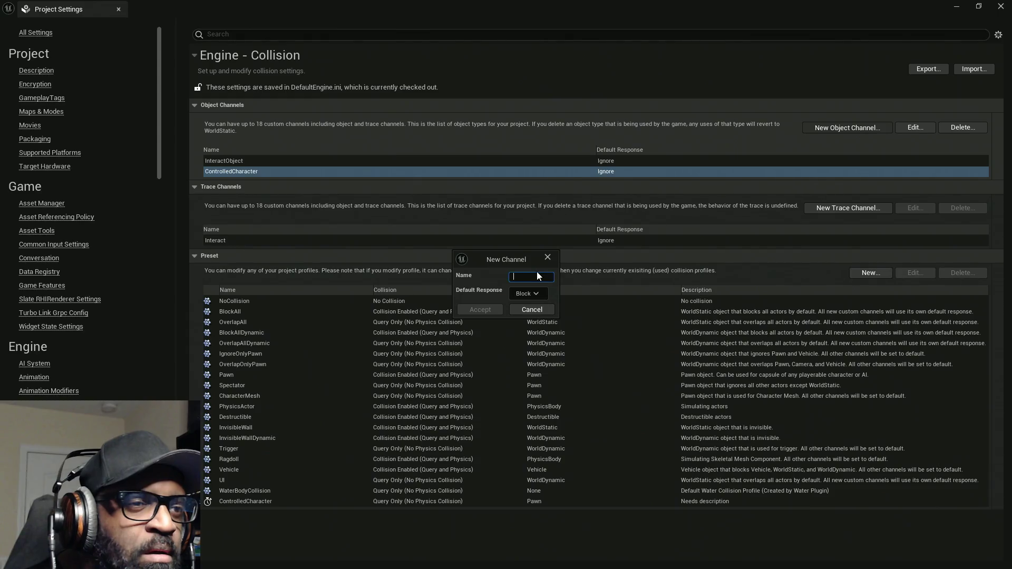
pyautogui.write('AI')
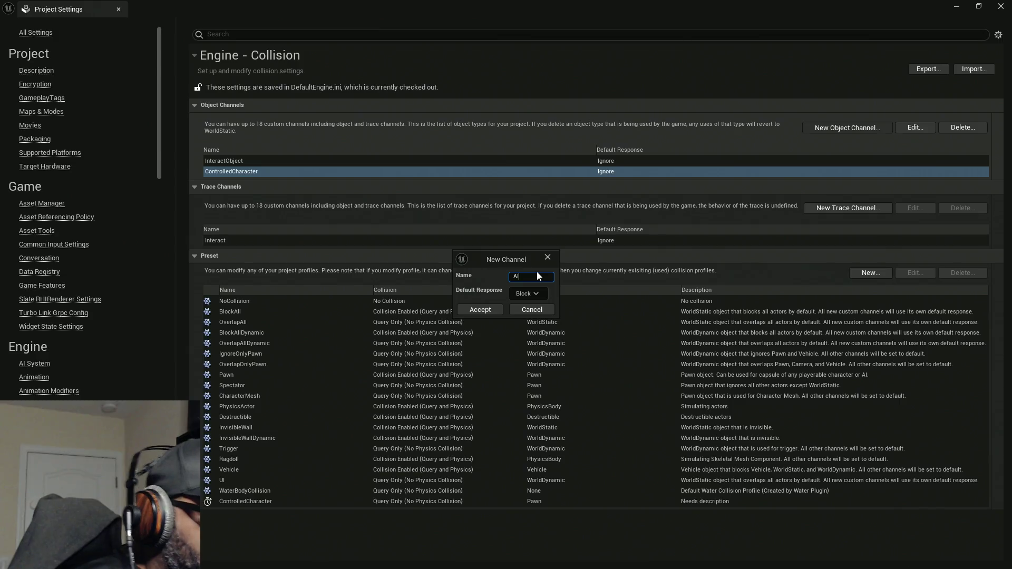
pyautogui.write('Char')
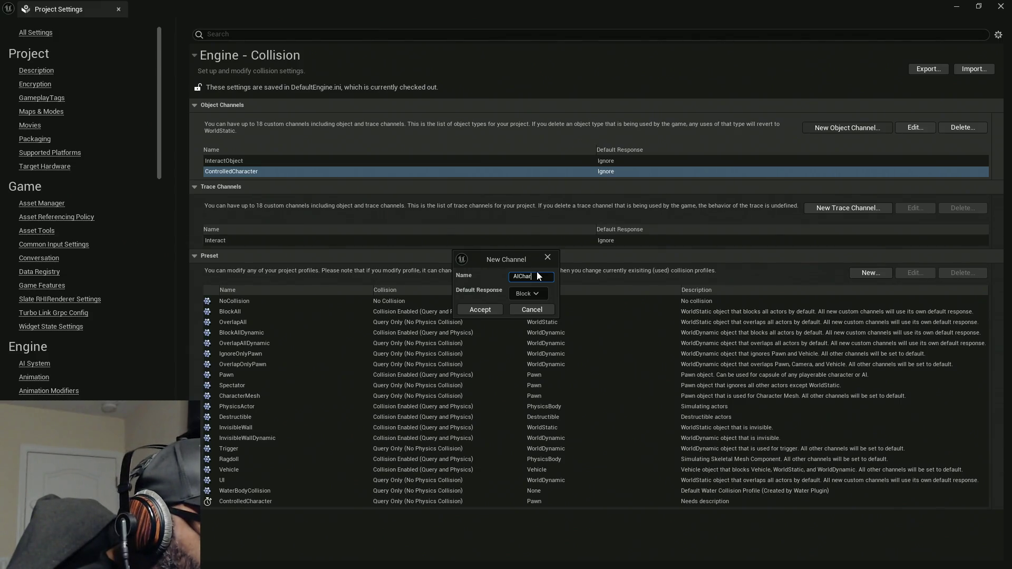
pyautogui.write('acter')
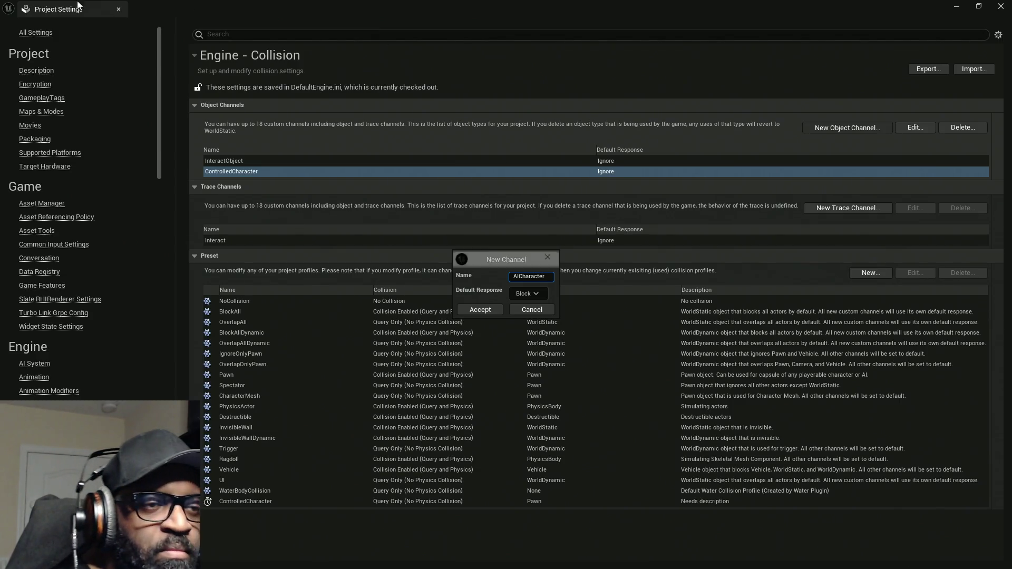
pyautogui.click(522, 306)
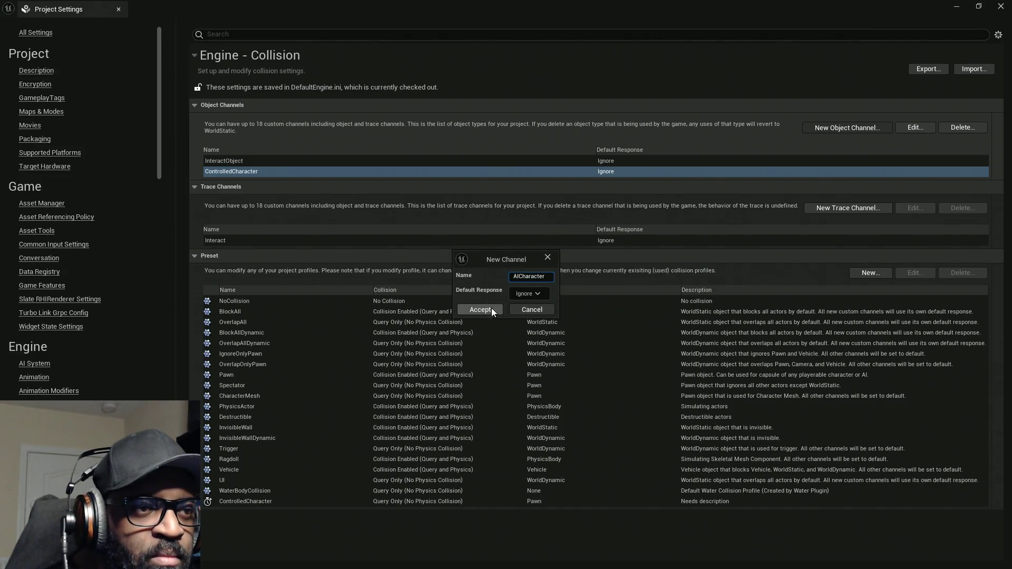
pyautogui.click(490, 309)
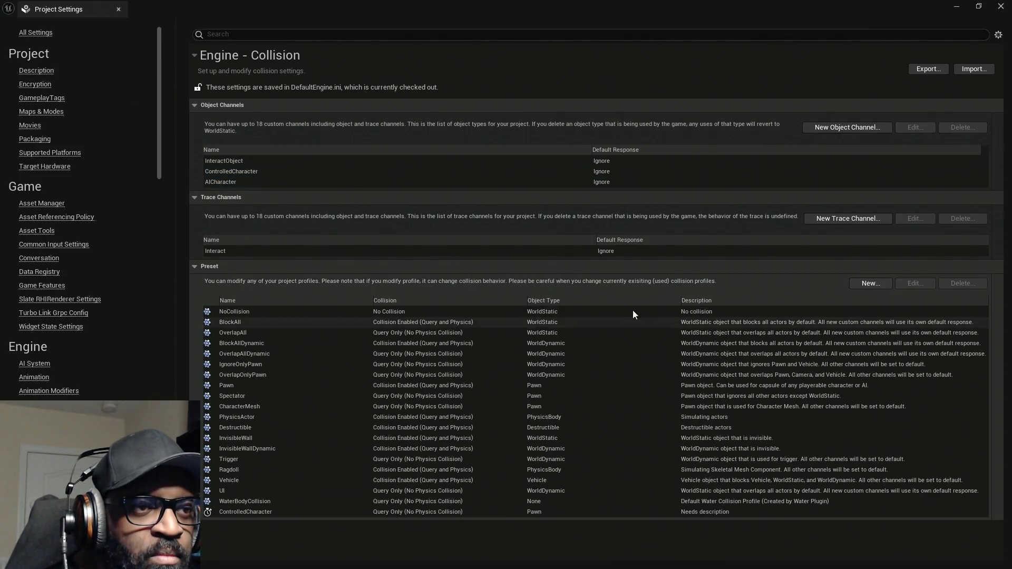
# Add an NPC object channel with its Default Response set to Ignore
pyautogui.click(837, 129)
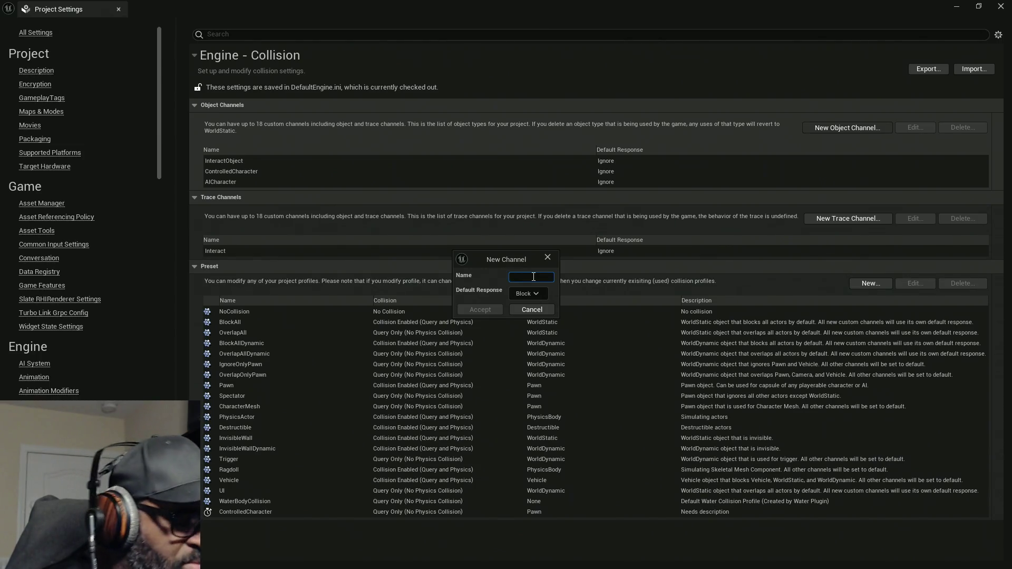
pyautogui.write('NPC')
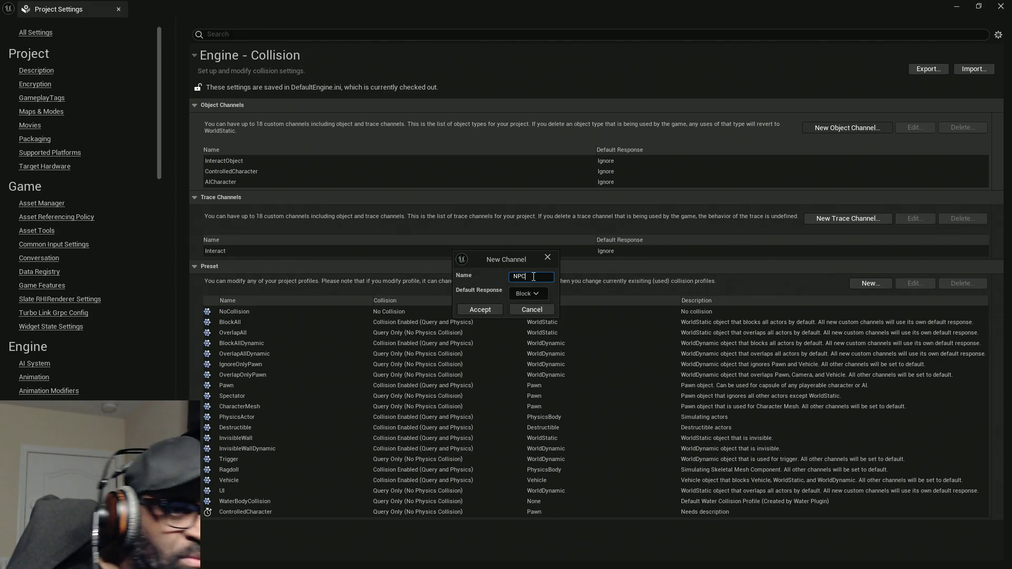
pyautogui.click(532, 293)
pyautogui.click(533, 306)
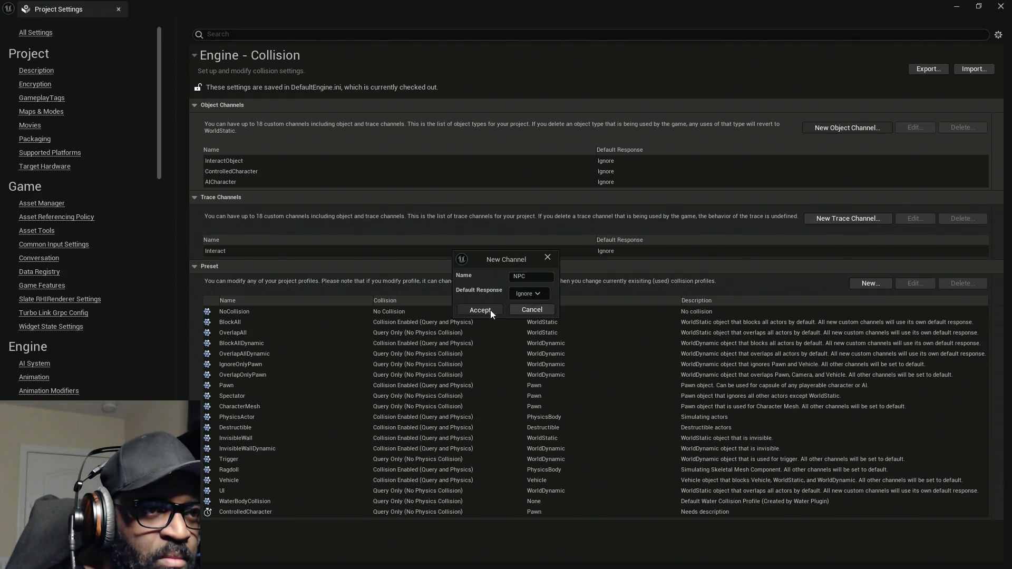
pyautogui.click(491, 310)
# Begin another object channel named InteractiveObject and open its Default Response choices
pyautogui.click(849, 128)
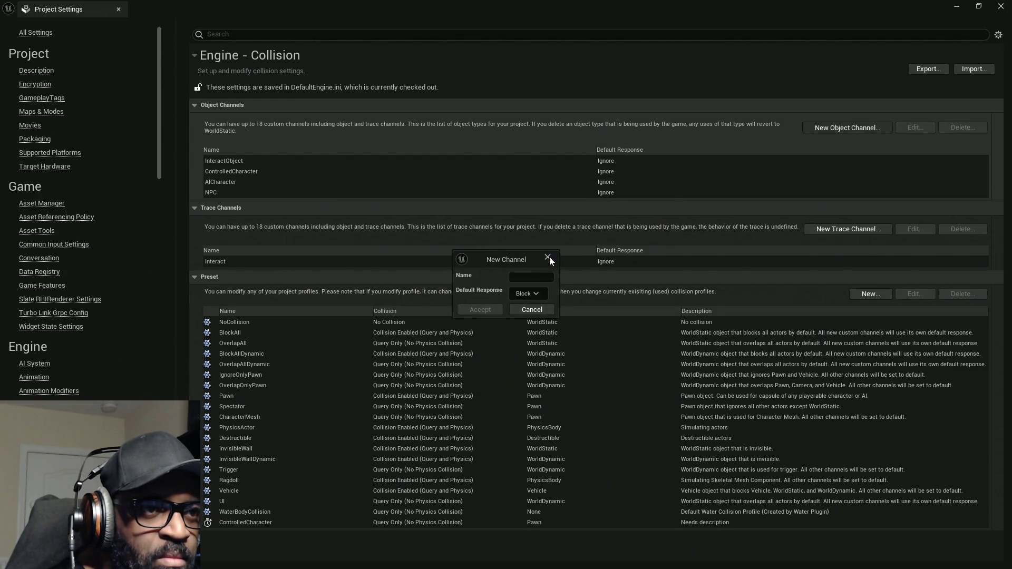
pyautogui.click(539, 277)
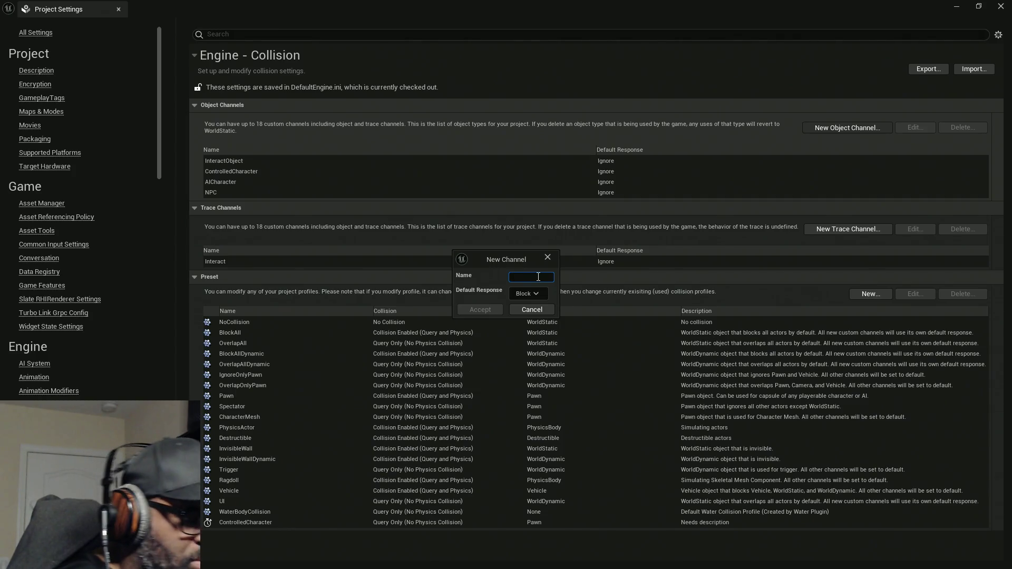
pyautogui.write('In')
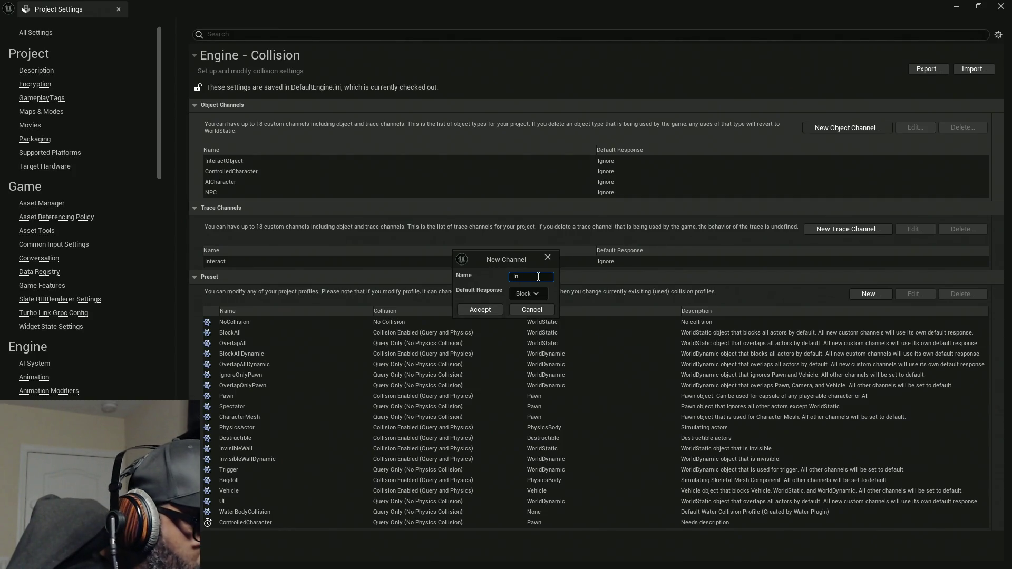
pyautogui.write('teractive')
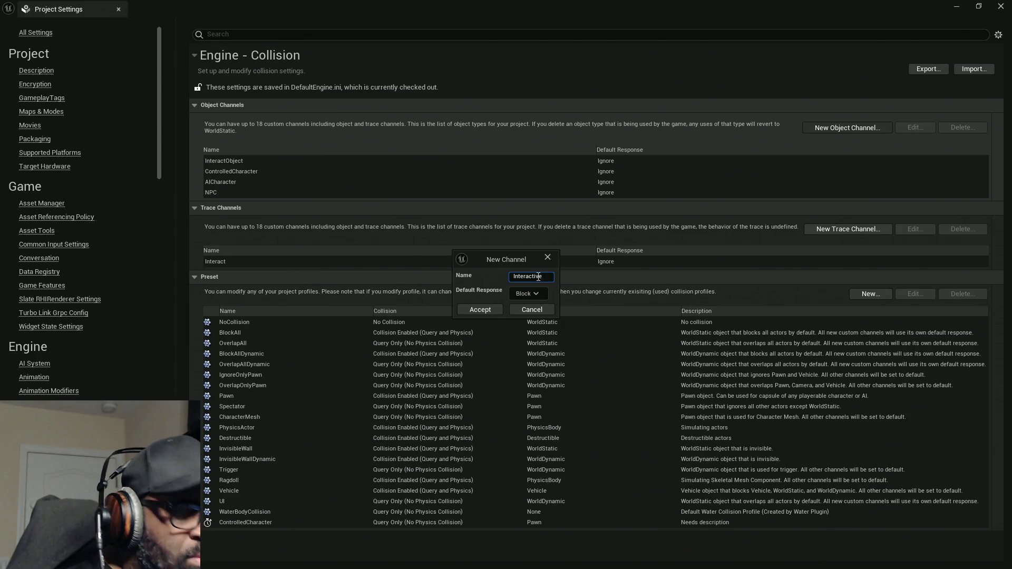
pyautogui.write('Object')
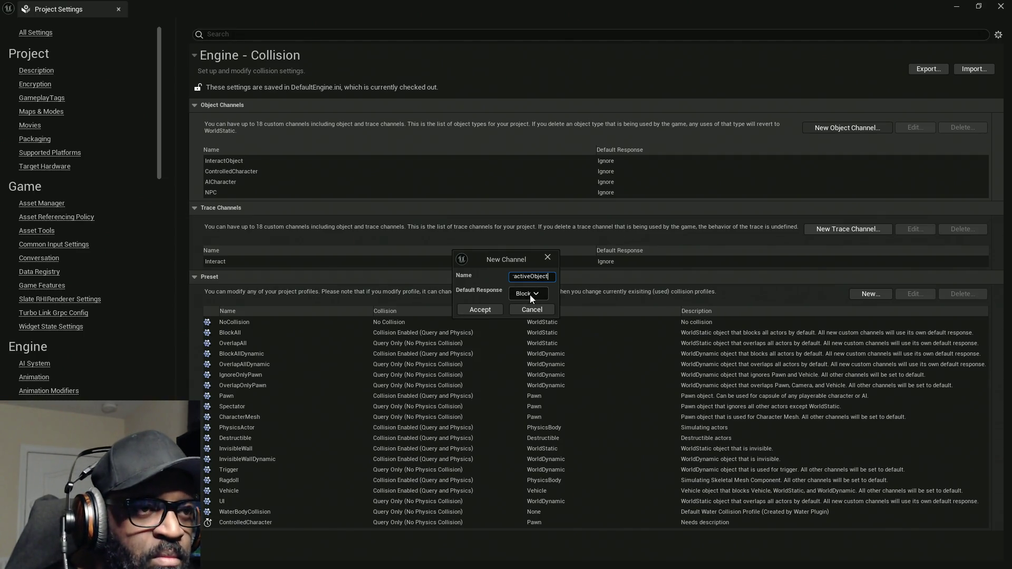
pyautogui.click(531, 296)
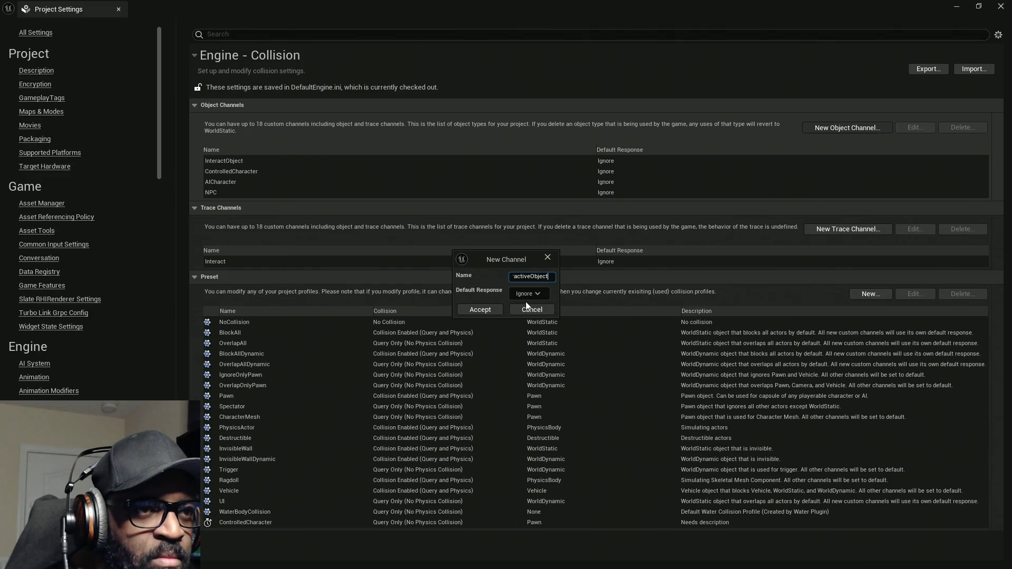
# Accept the InteractiveObject channel with its Ignore default response
pyautogui.click(475, 311)
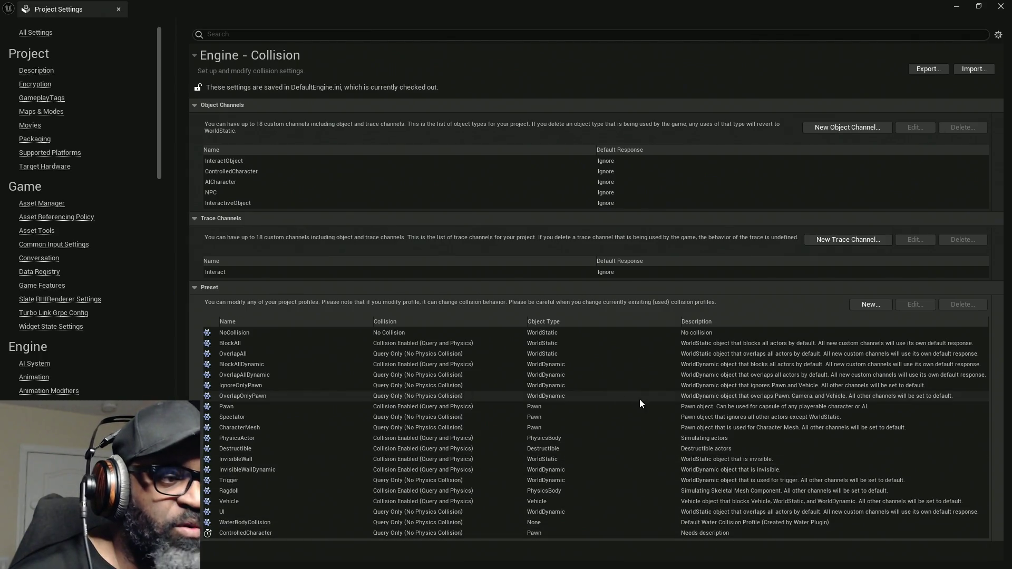
# Create a new collision preset named InteractObject with Query Only collision
pyautogui.click(869, 304)
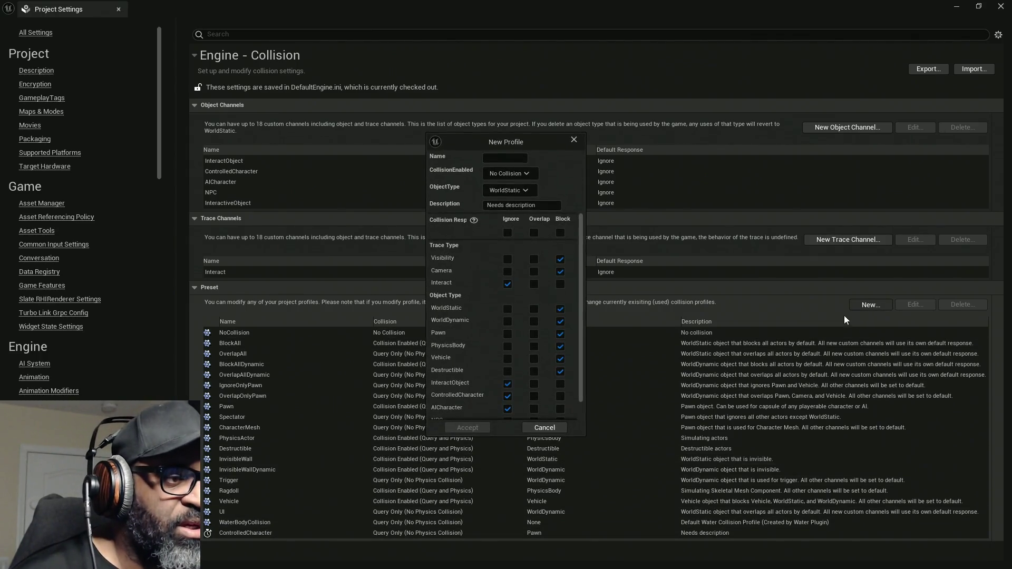
pyautogui.click(505, 158)
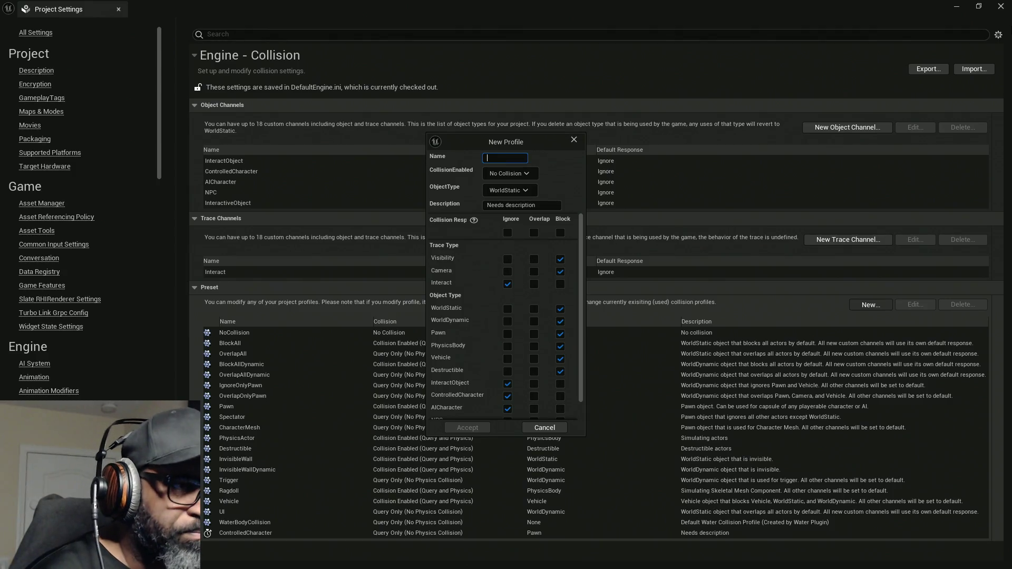
pyautogui.write('Inter')
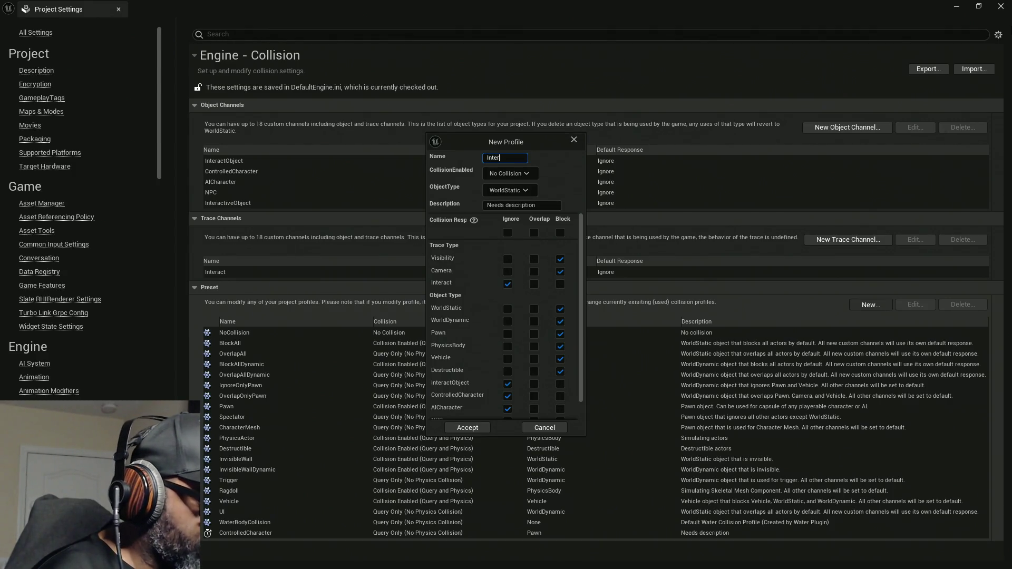
pyautogui.write('actO')
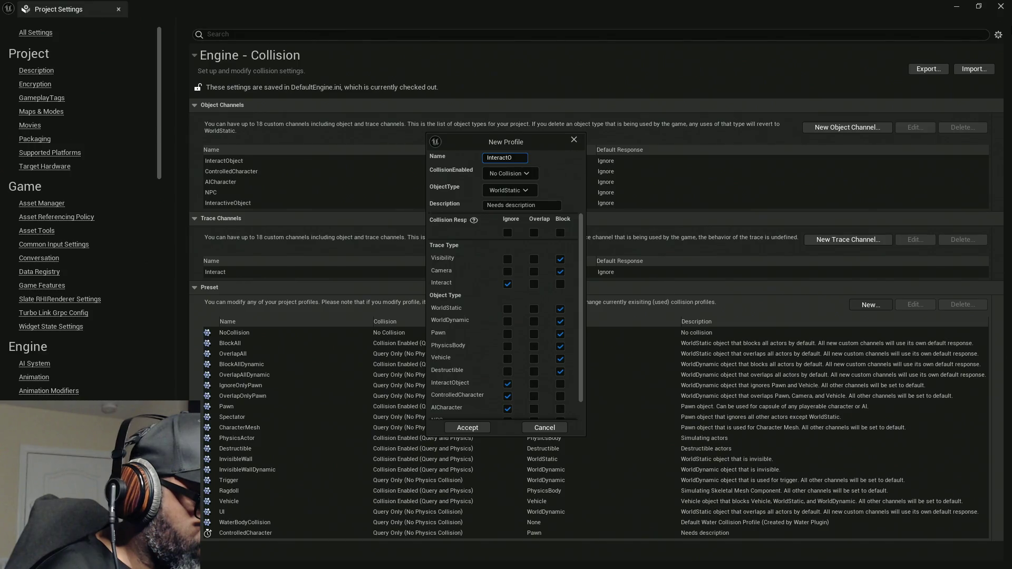
pyautogui.write('bject')
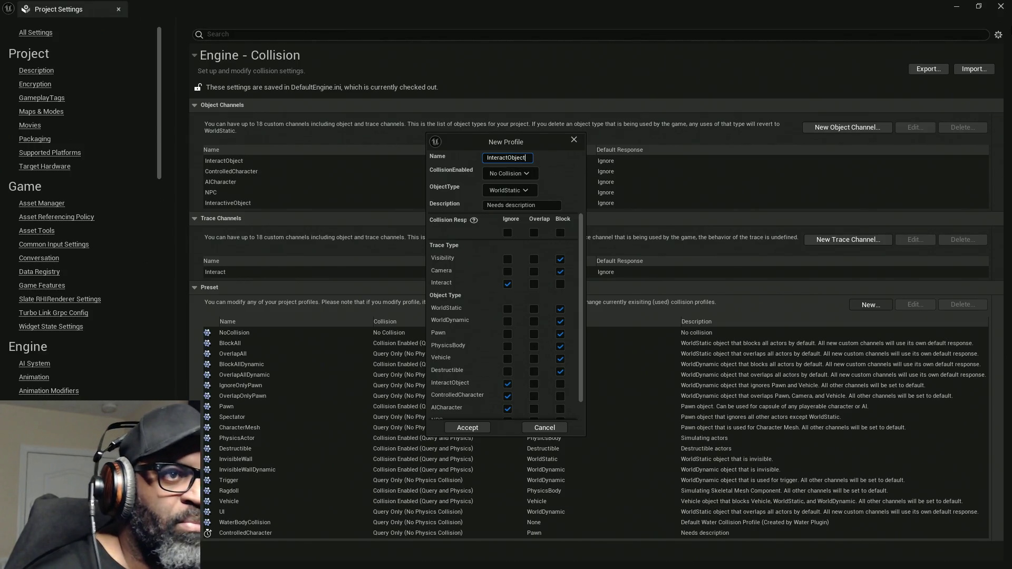
pyautogui.click(527, 174)
pyautogui.click(543, 193)
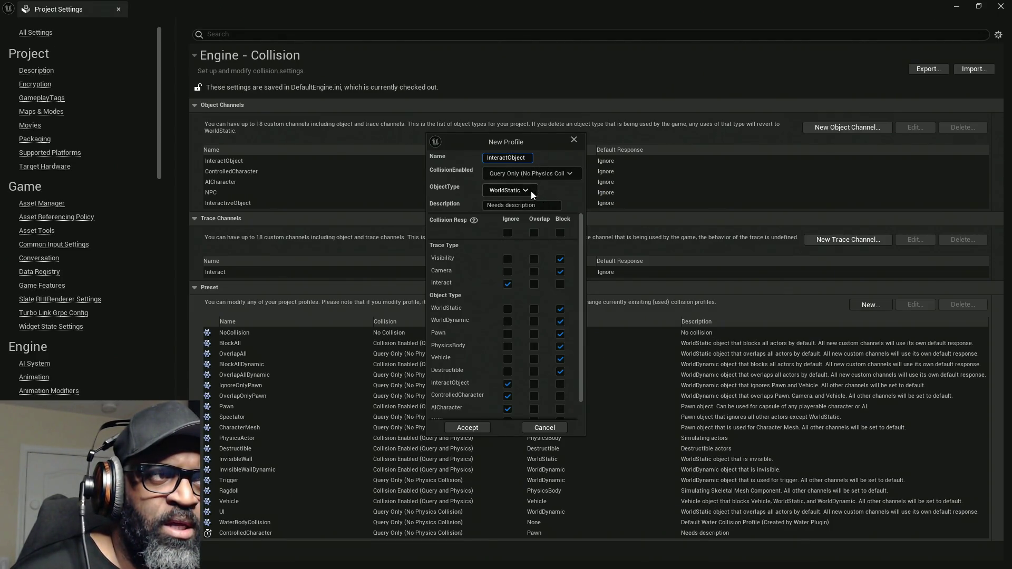
# Set the preset's object type to InteractObject and make it block Visibility traces
pyautogui.click(531, 194)
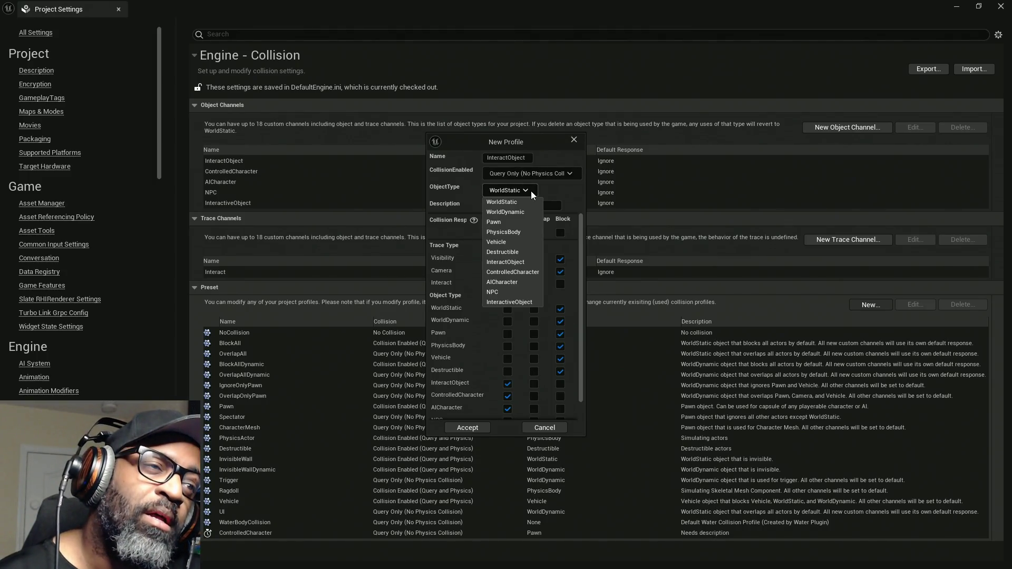
pyautogui.click(513, 262)
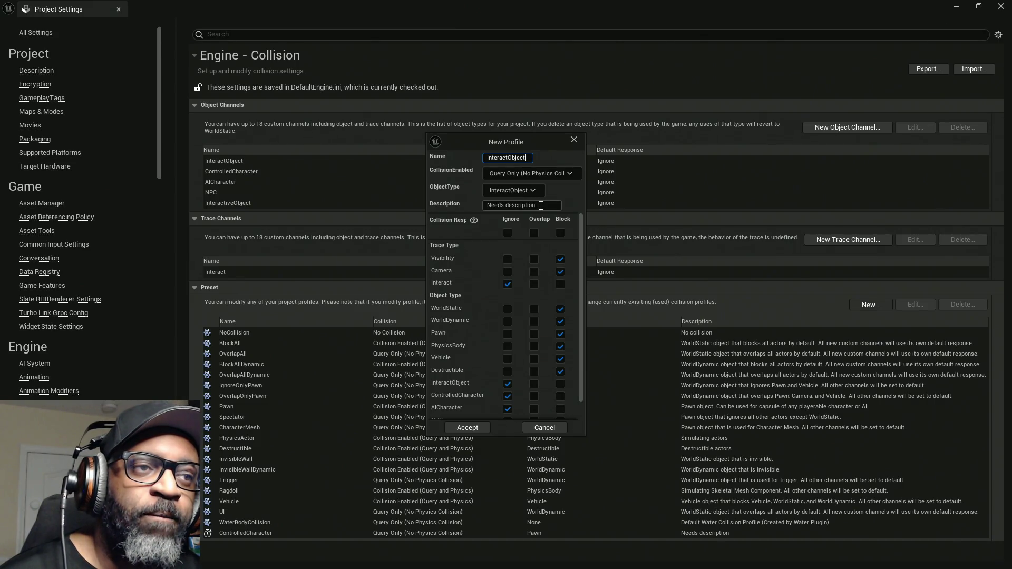
pyautogui.click(541, 205)
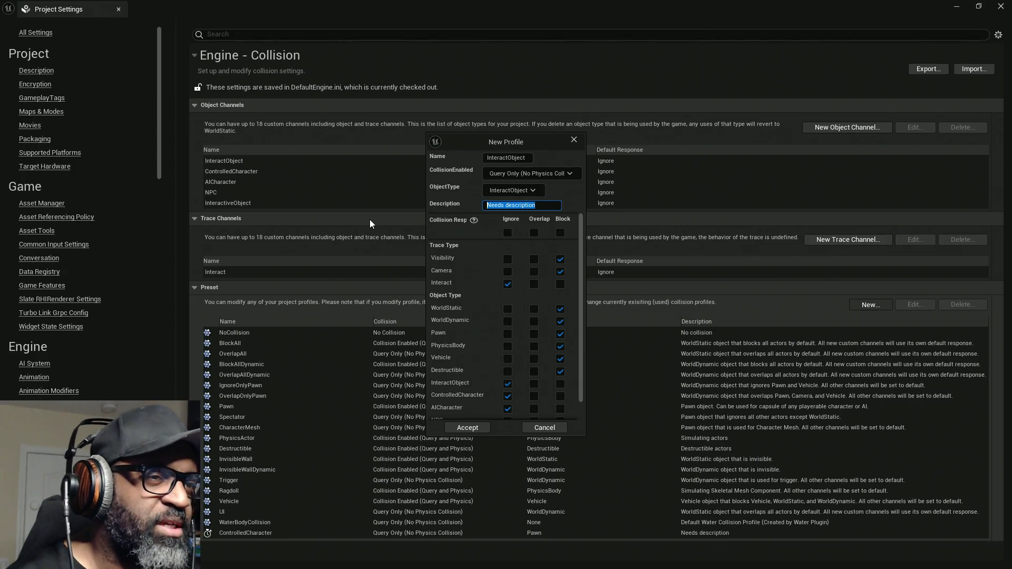
pyautogui.moveTo(458, 225)
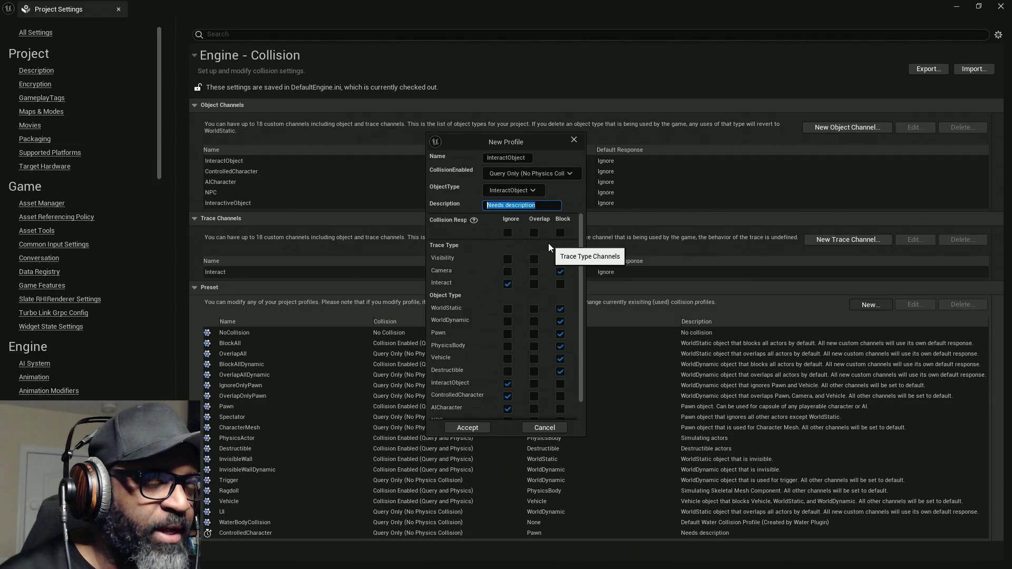
pyautogui.click(560, 259)
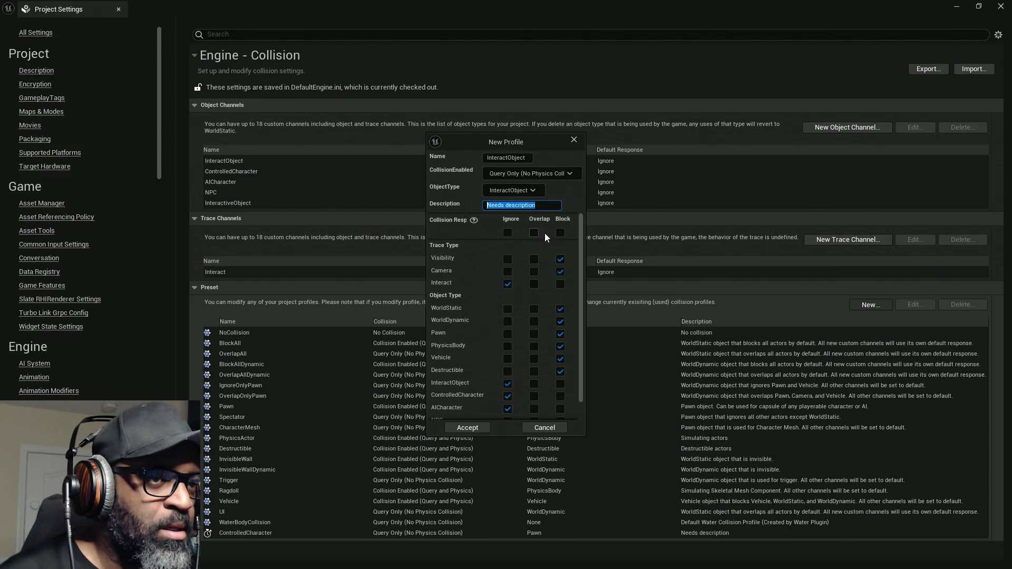
# Set all InteractObject channel responses to Ignore, block NPC and ControlledCharacter, and accept
pyautogui.click(508, 233)
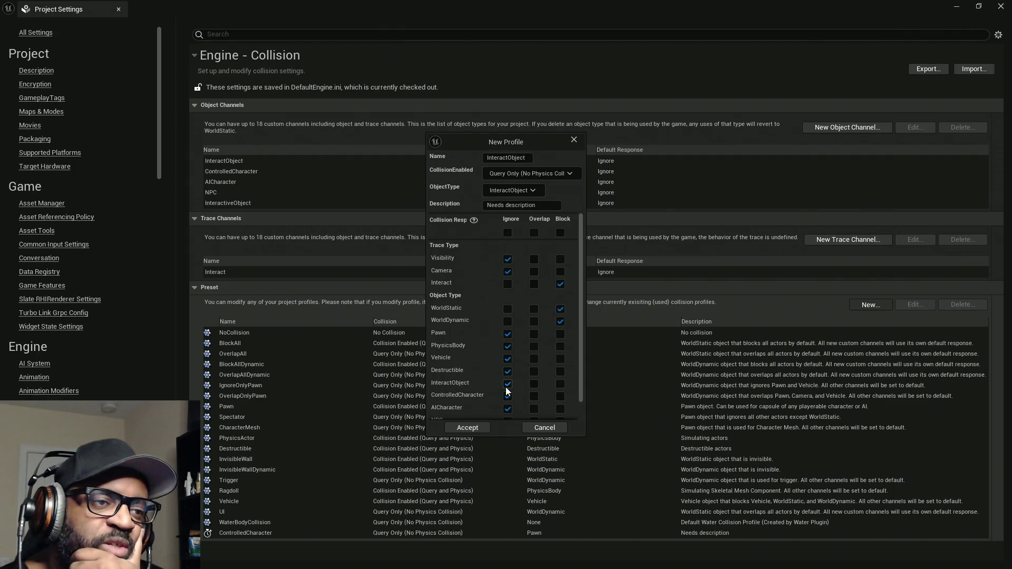
pyautogui.scroll(-2, 543, 364)
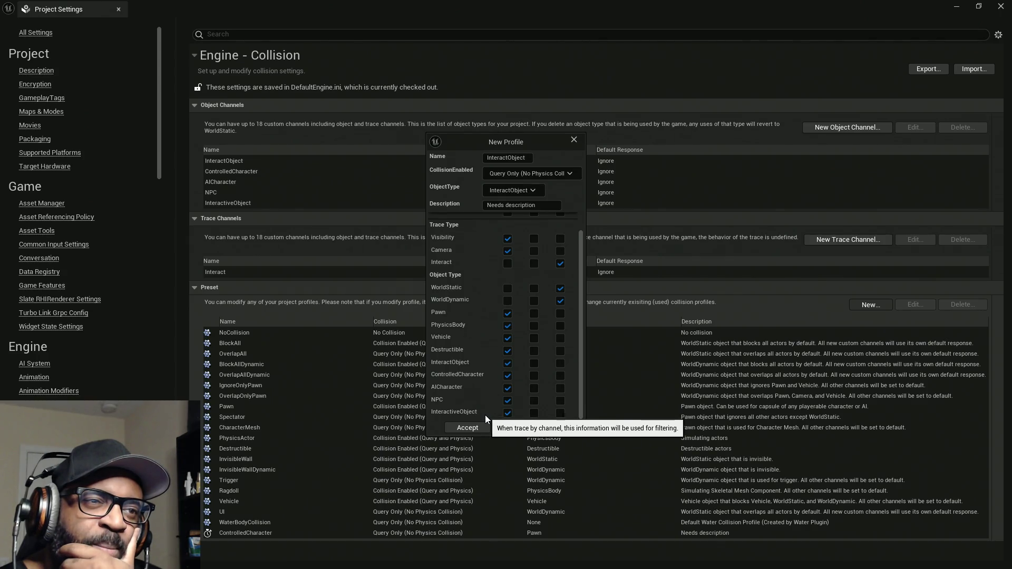
pyautogui.scroll(1, 517, 410)
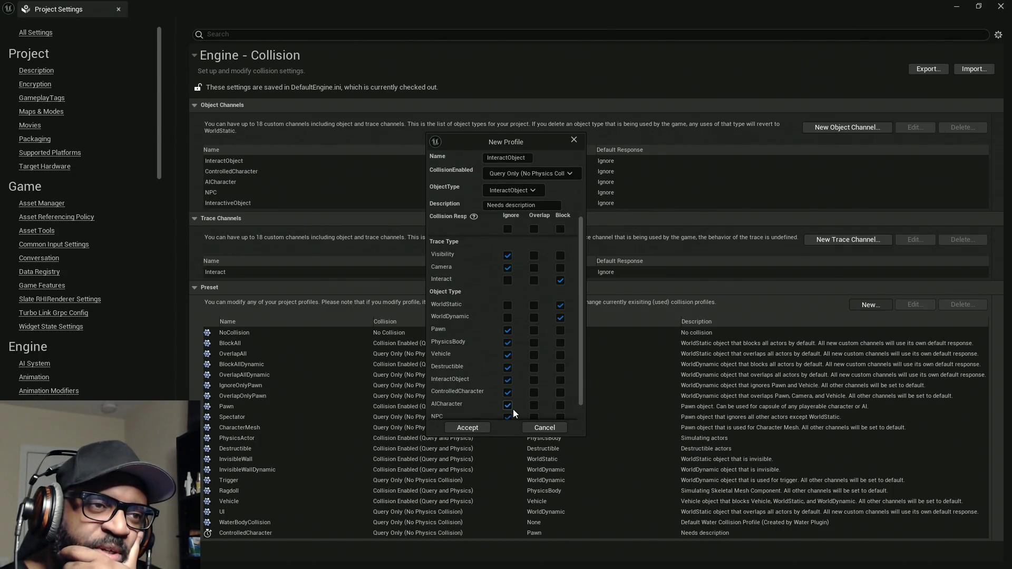
pyautogui.scroll(-1, 514, 409)
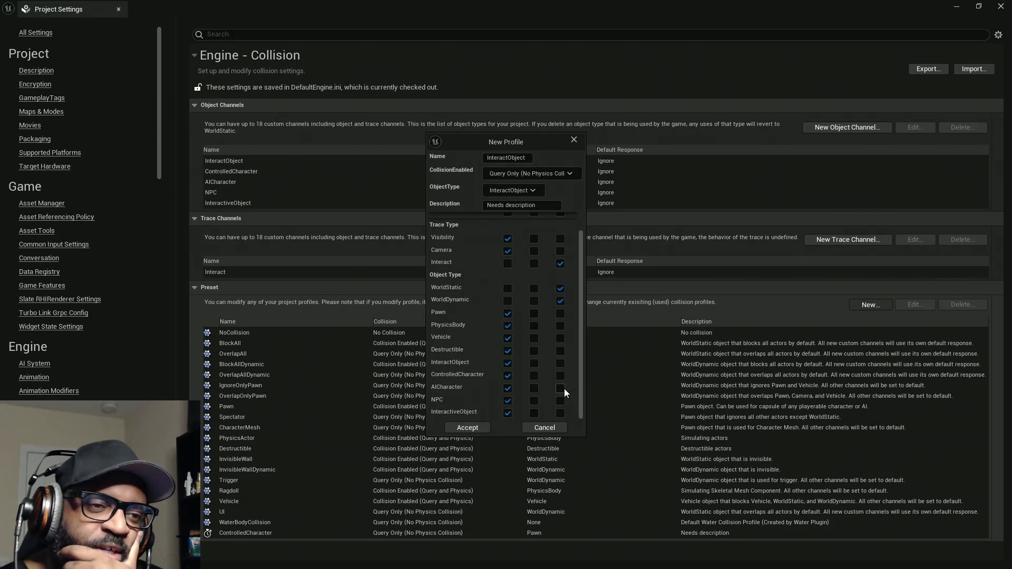
pyautogui.click(560, 401)
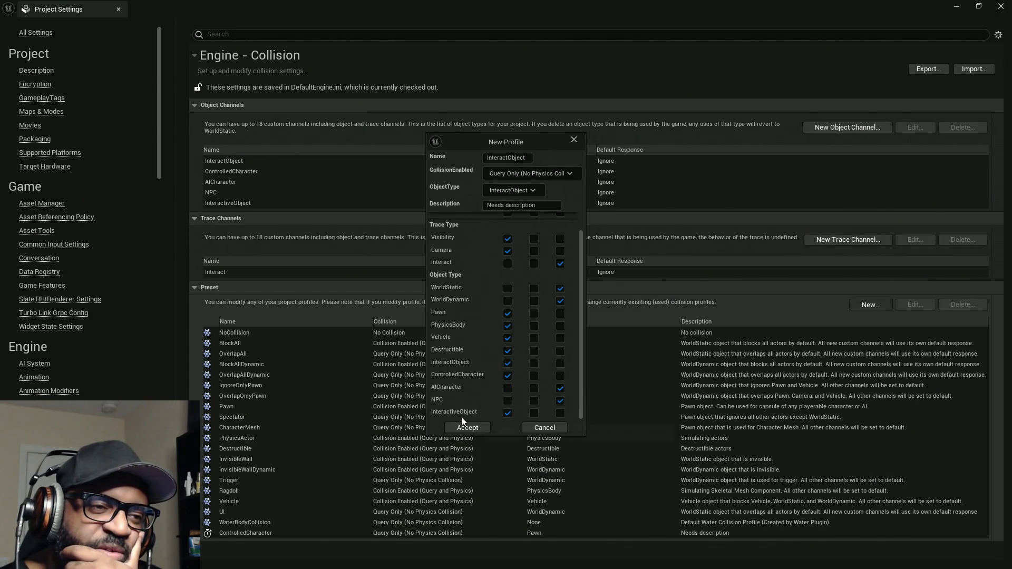
pyautogui.click(559, 375)
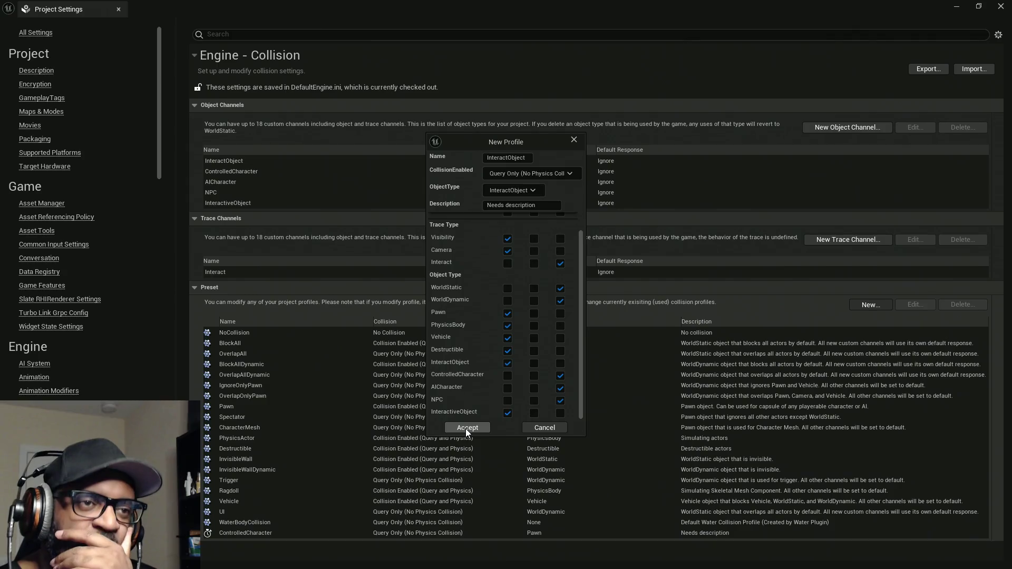
pyautogui.click(466, 428)
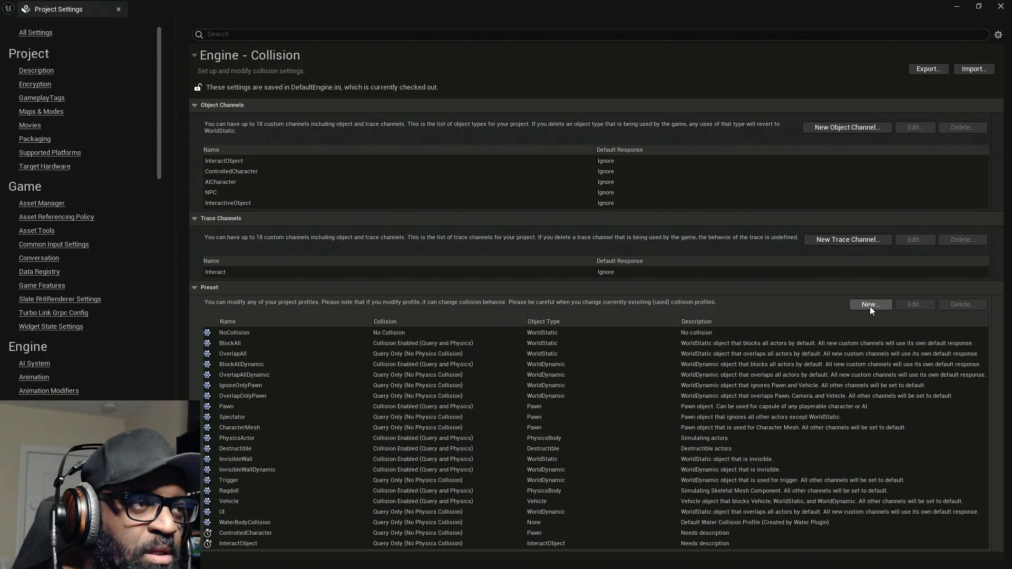
# Create a new preset named NPC with Query Only collision and WorldDynamic object type
pyautogui.click(871, 305)
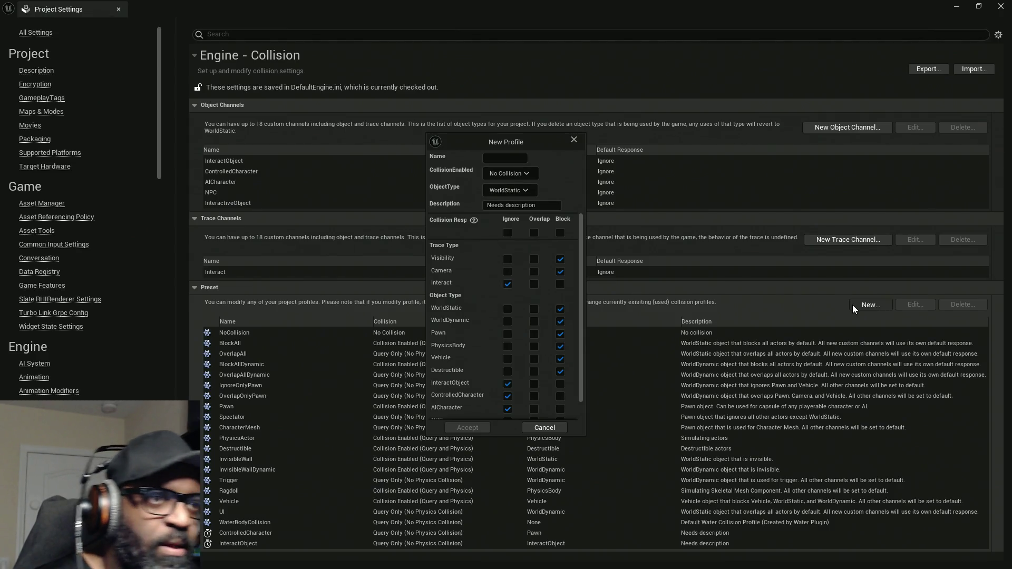
pyautogui.click(506, 158)
pyautogui.write('N')
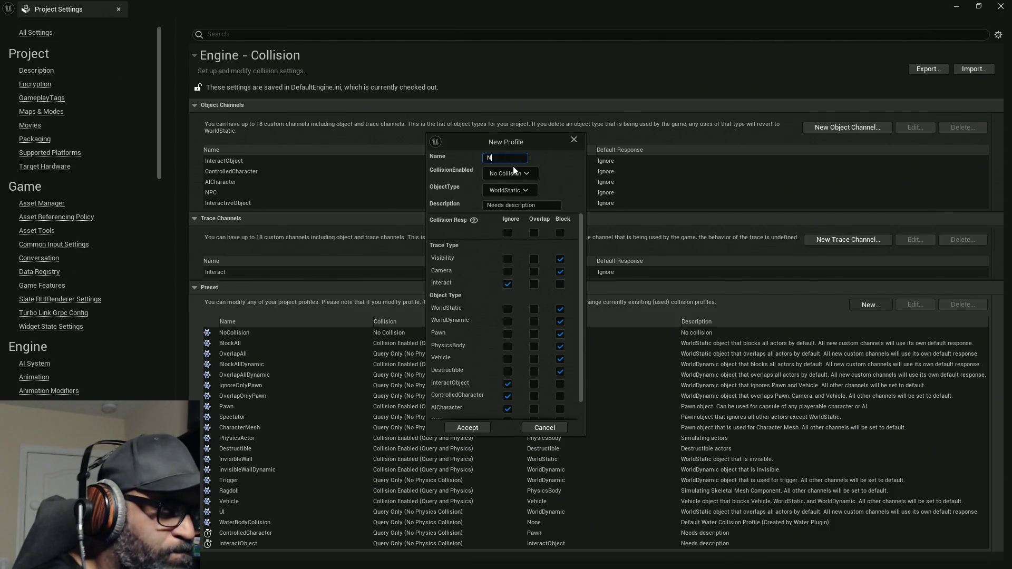
pyautogui.write('PC')
pyautogui.click(523, 177)
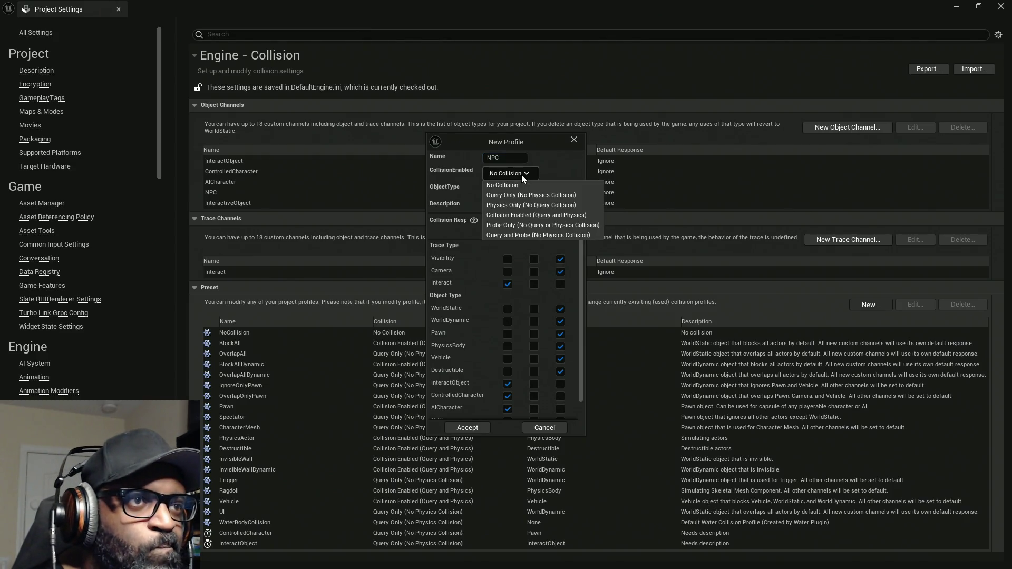
pyautogui.click(527, 195)
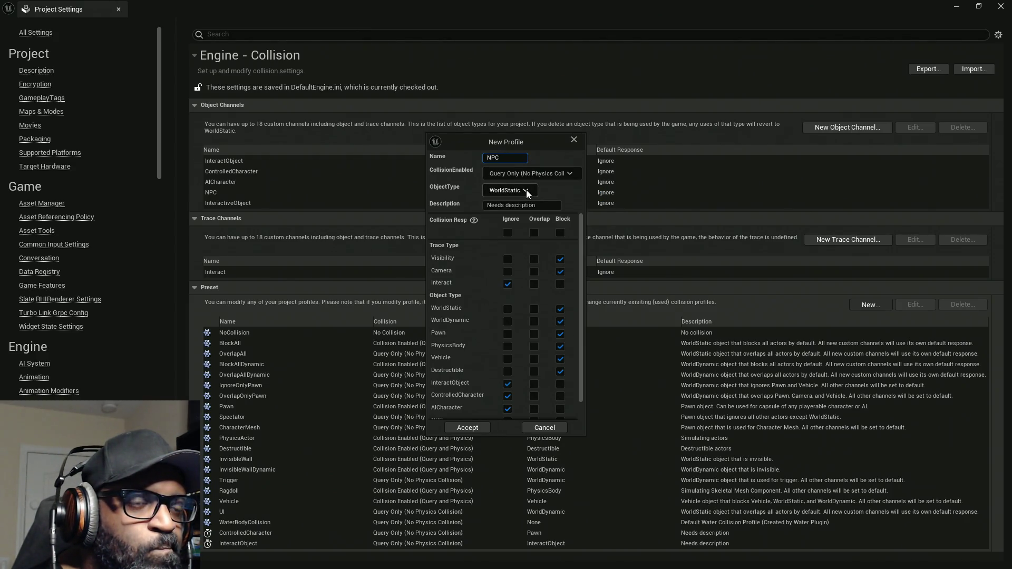
pyautogui.click(527, 191)
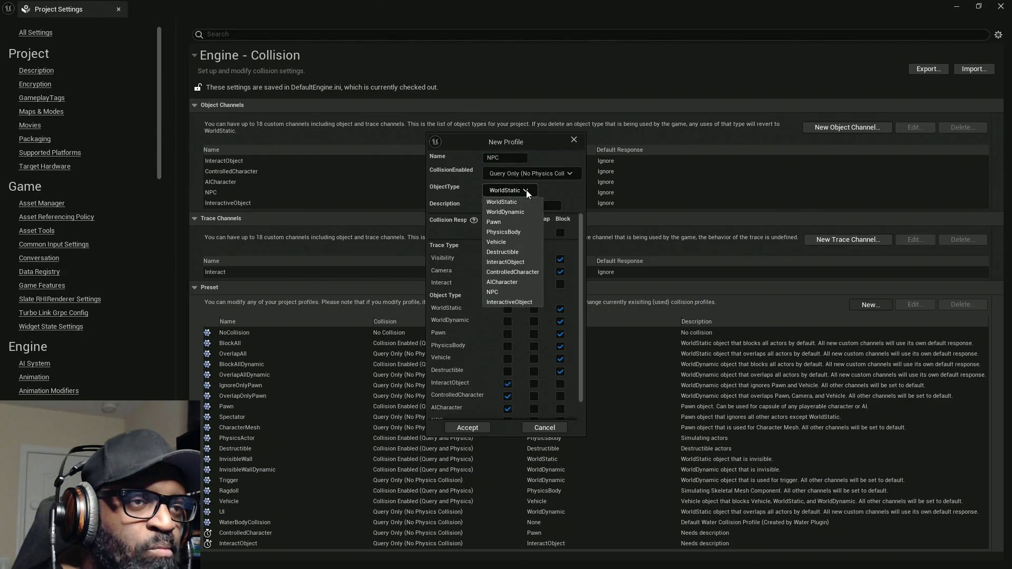
pyautogui.click(522, 213)
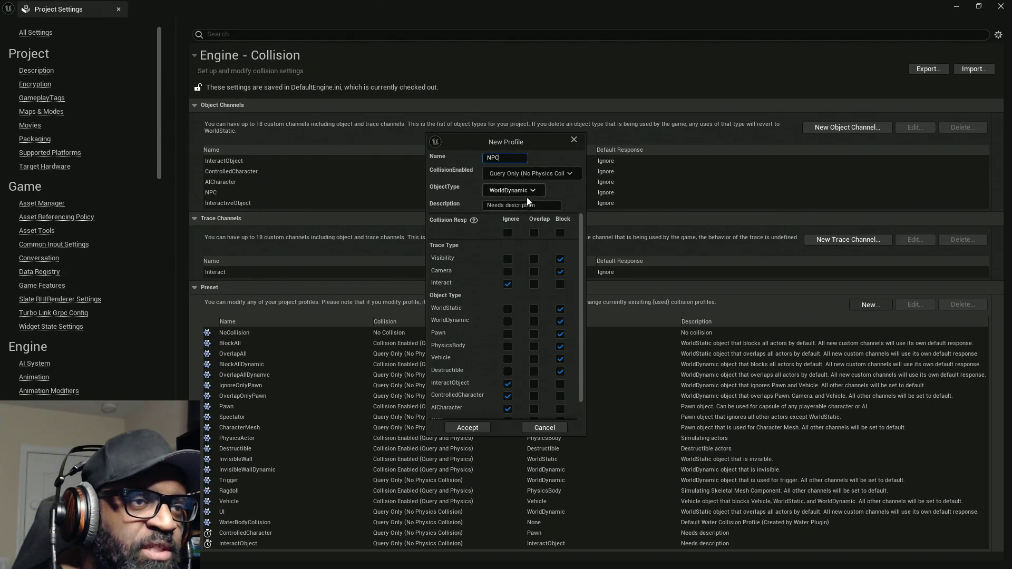
# Set NPC responses to Ignore, then block Visibility, ControlledCharacter and InteractObject, and accept
pyautogui.click(509, 232)
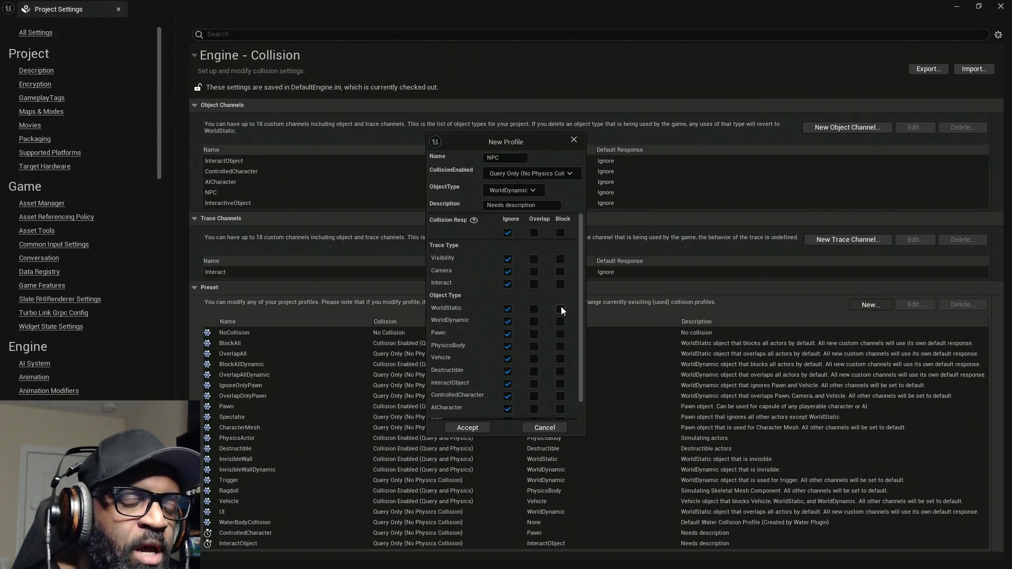
pyautogui.click(560, 259)
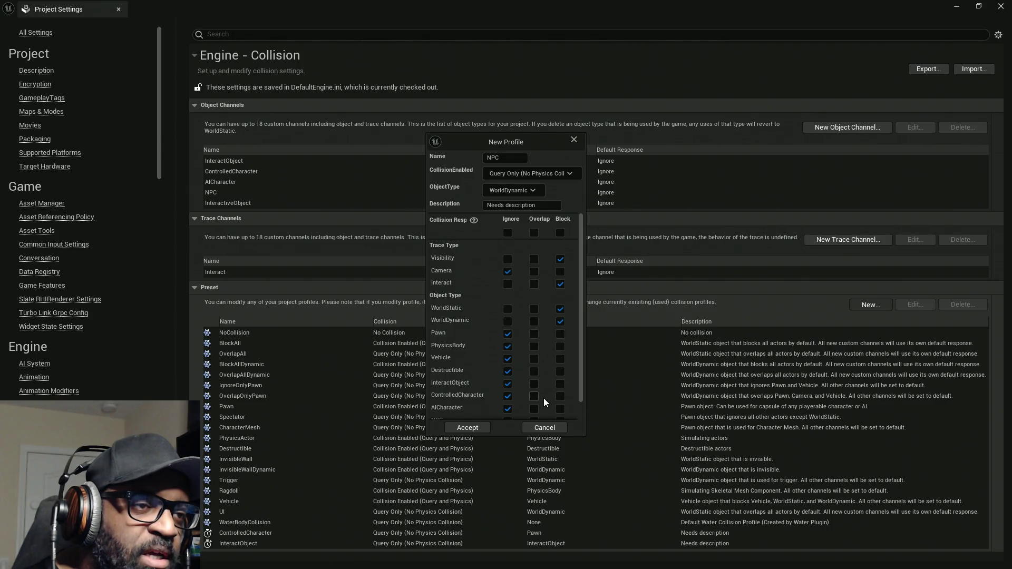
pyautogui.scroll(-2, 554, 344)
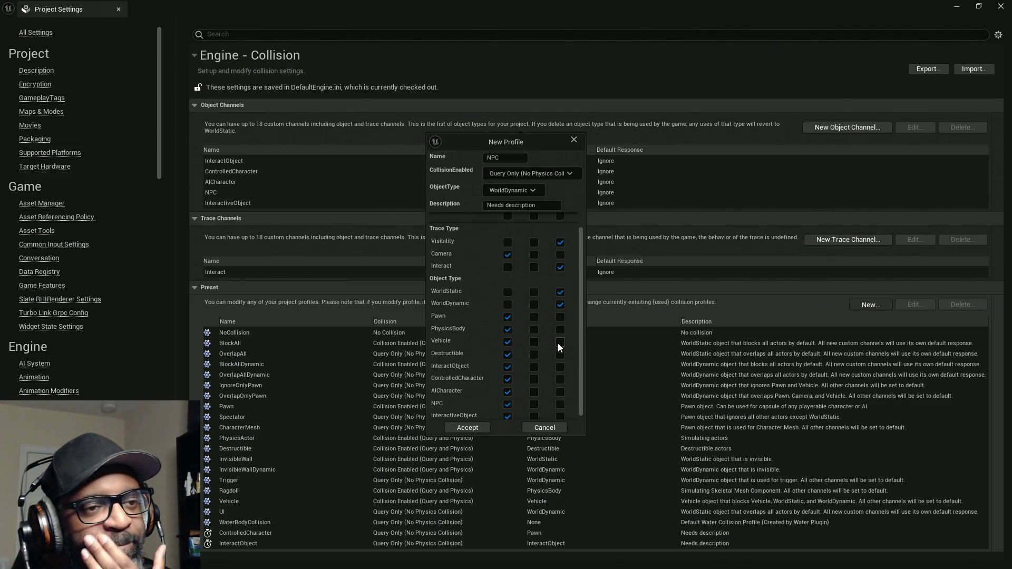
pyautogui.scroll(-1, 554, 378)
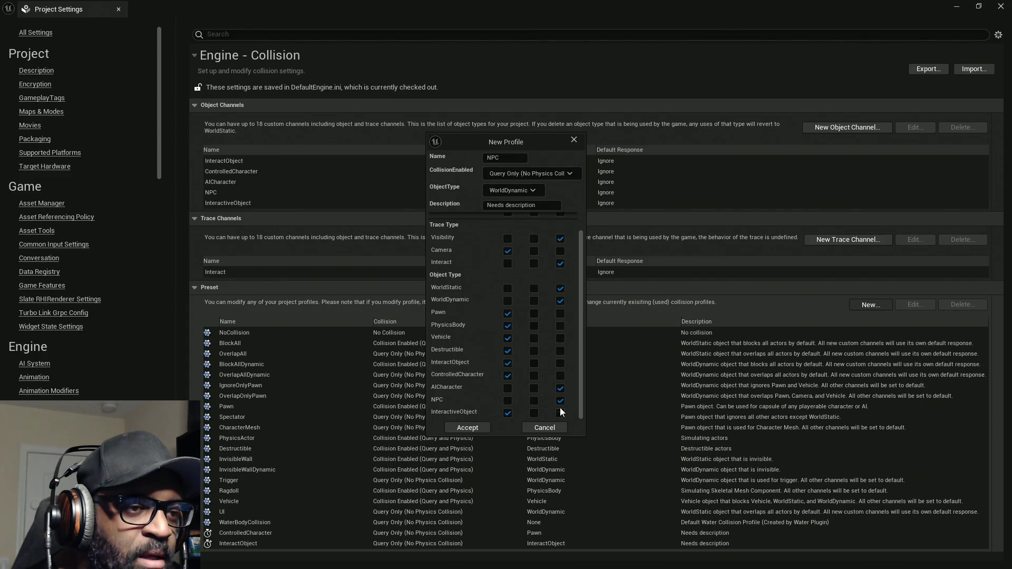
pyautogui.click(560, 375)
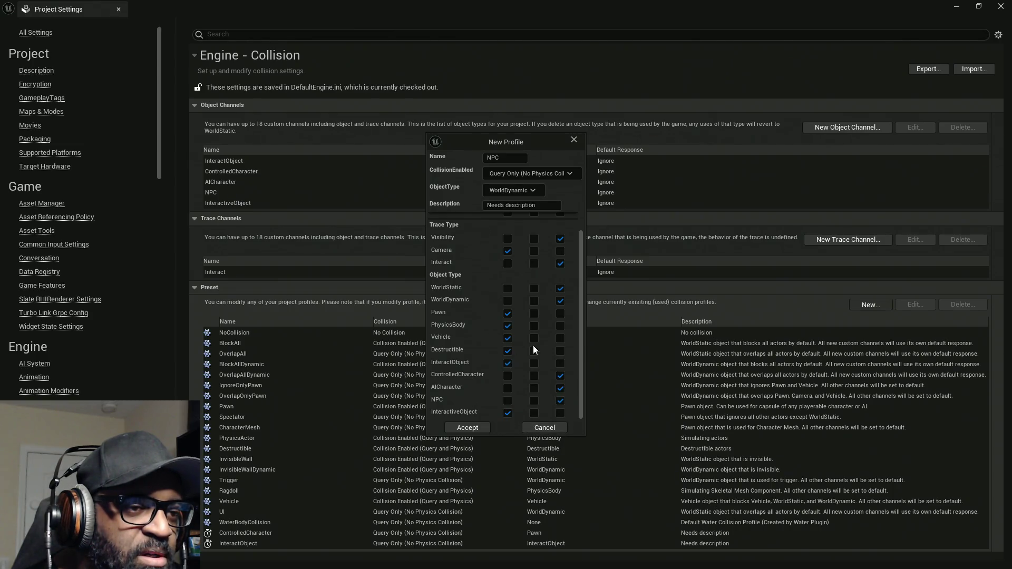
pyautogui.click(560, 364)
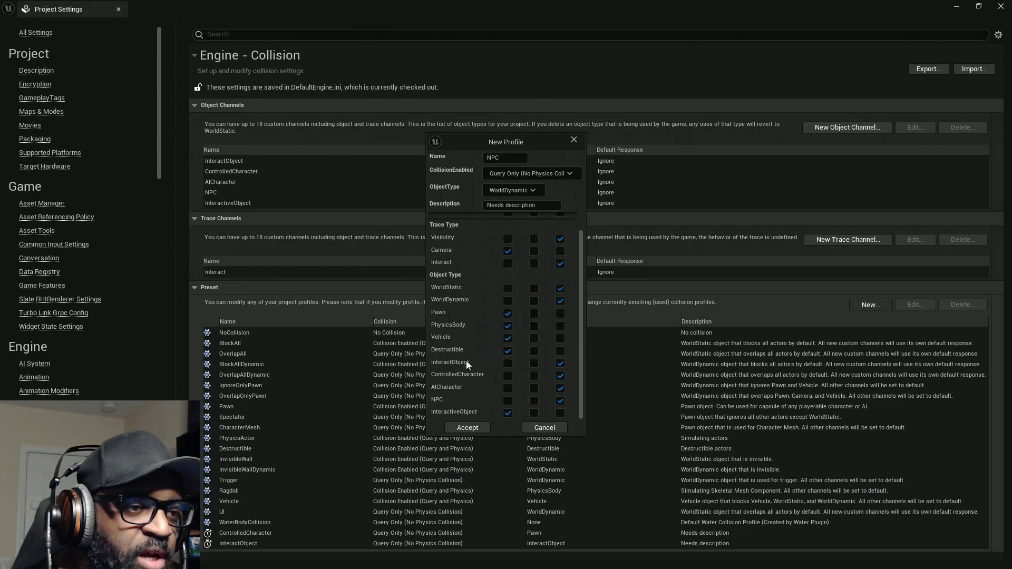
pyautogui.click(473, 427)
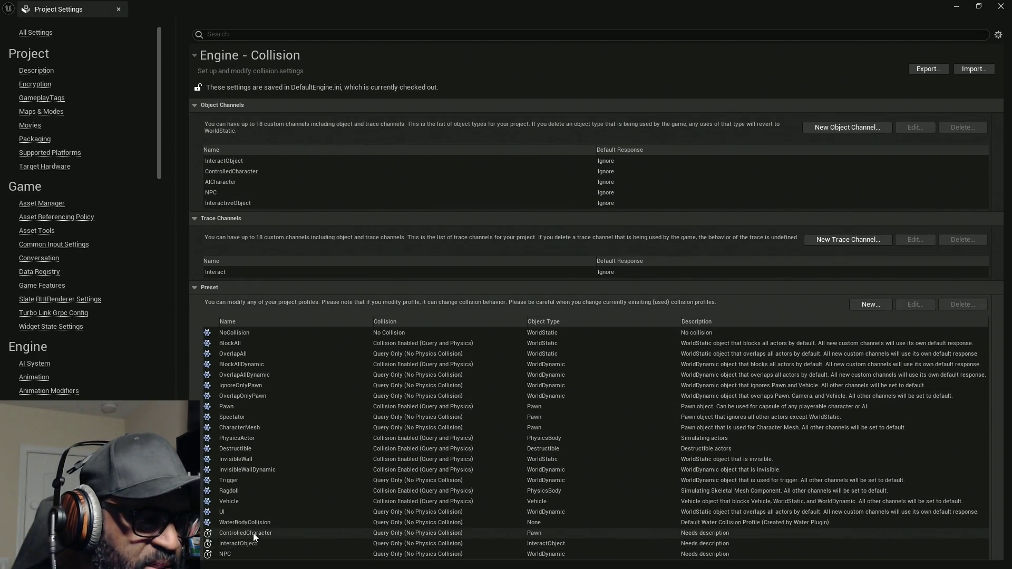
# Edit the ControlledCharacter preset to also block NPC and InteractiveObject, then accept
pyautogui.click(253, 533)
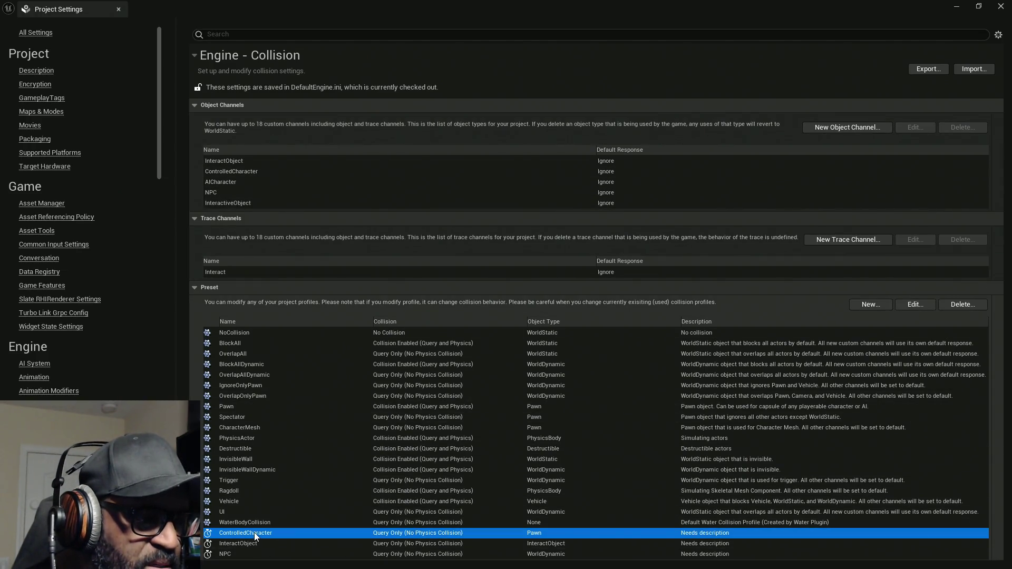
pyautogui.click(911, 302)
pyautogui.scroll(-1, 555, 327)
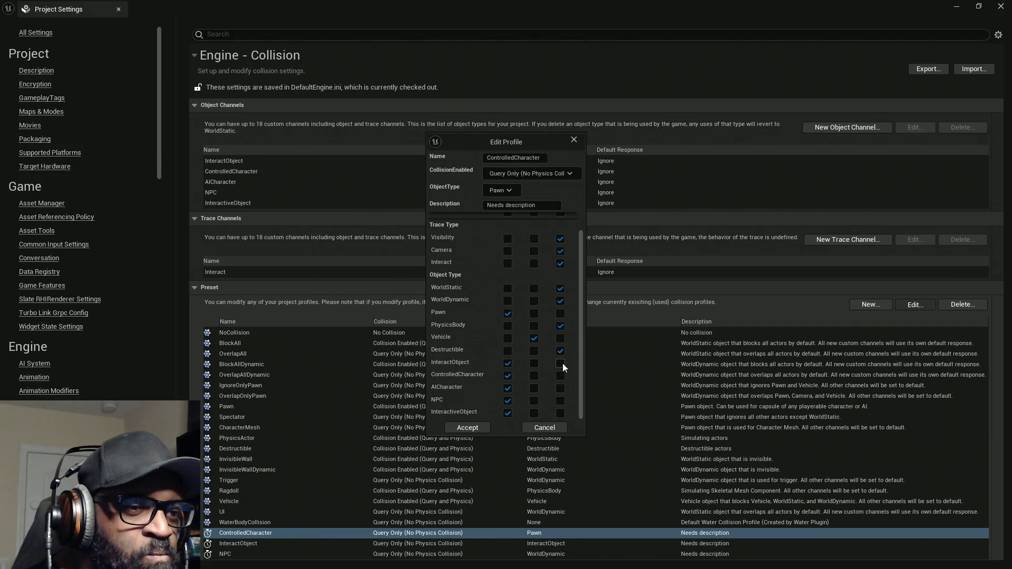
pyautogui.click(560, 401)
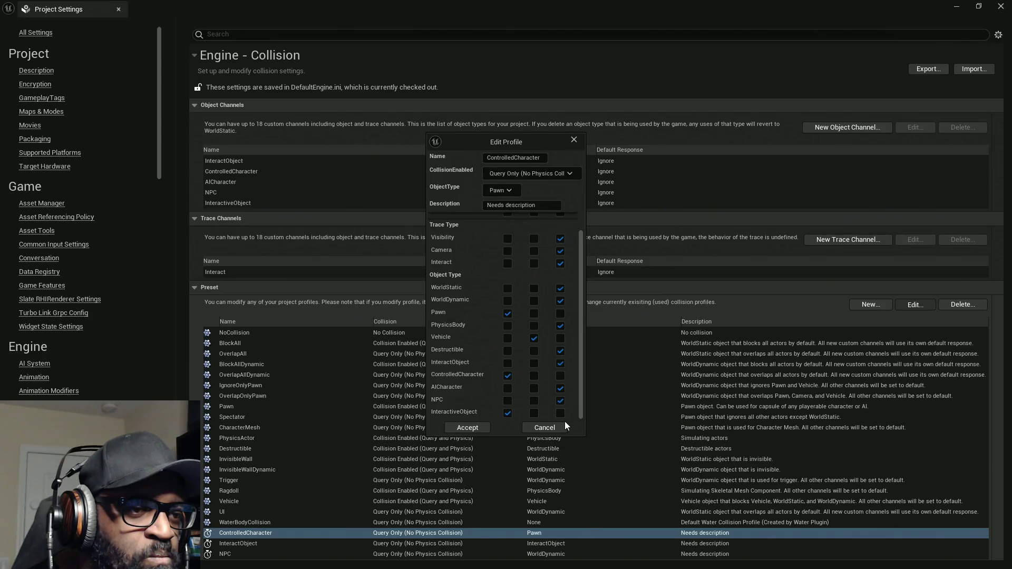
pyautogui.click(559, 415)
pyautogui.click(467, 428)
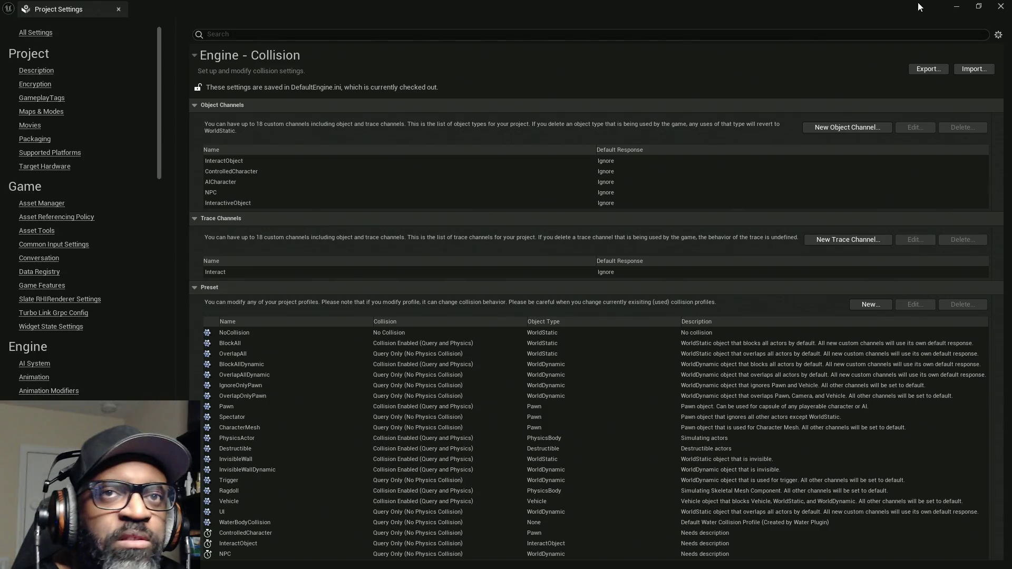
# Close Project Settings, widen the graph, and detach the BP_Lance editor into its own window
pyautogui.click(118, 10)
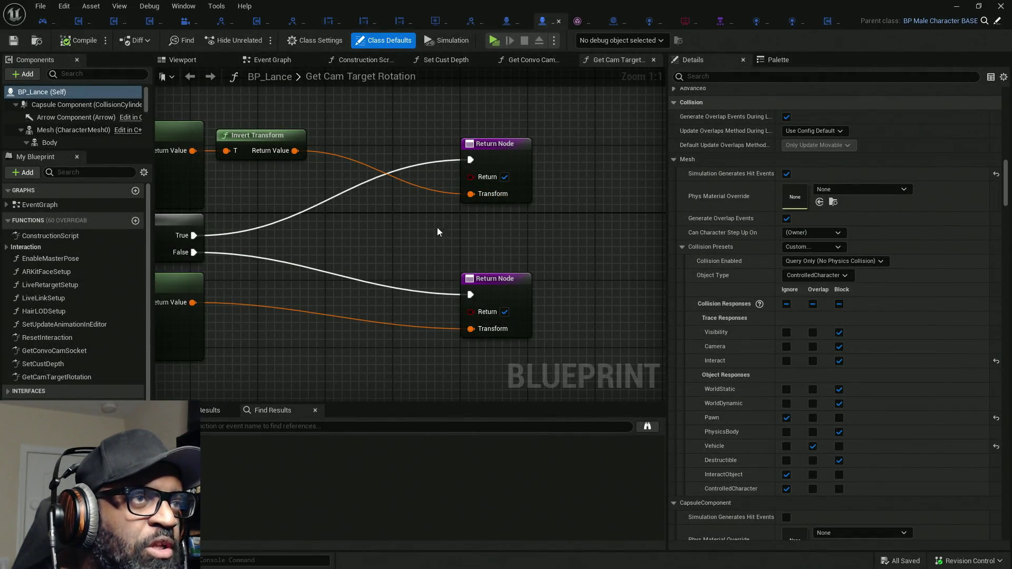
pyautogui.scroll(-5, 437, 228)
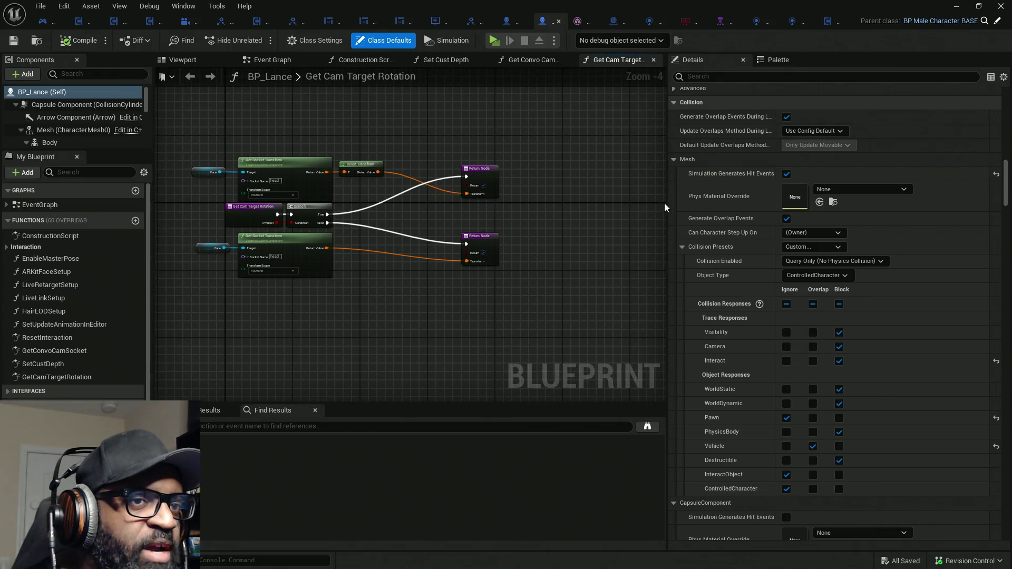
pyautogui.moveTo(668, 220)
pyautogui.mouseDown()
pyautogui.moveTo(722, 222)
pyautogui.moveTo(708, 222)
pyautogui.mouseUp()
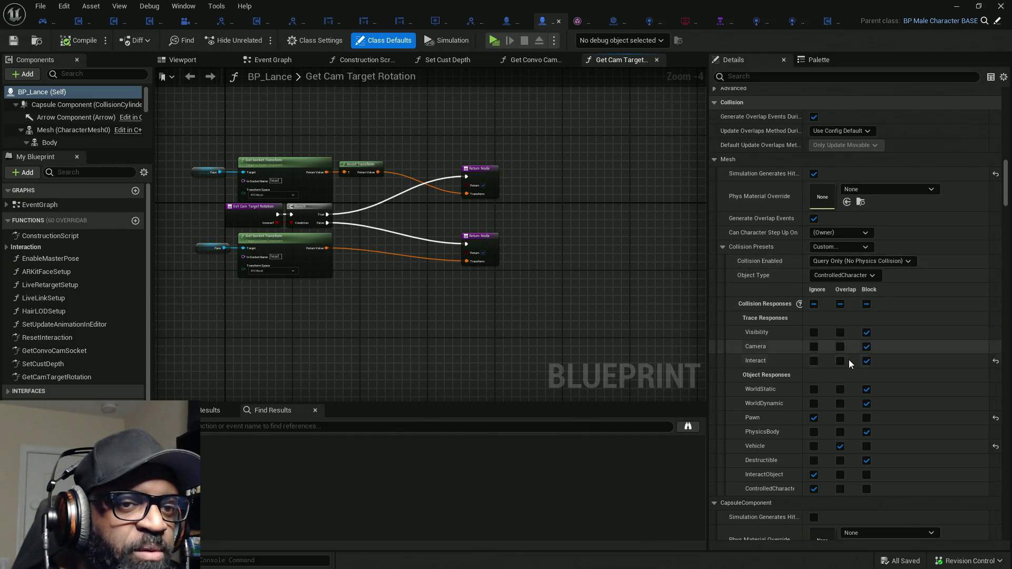
pyautogui.scroll(-2, 844, 364)
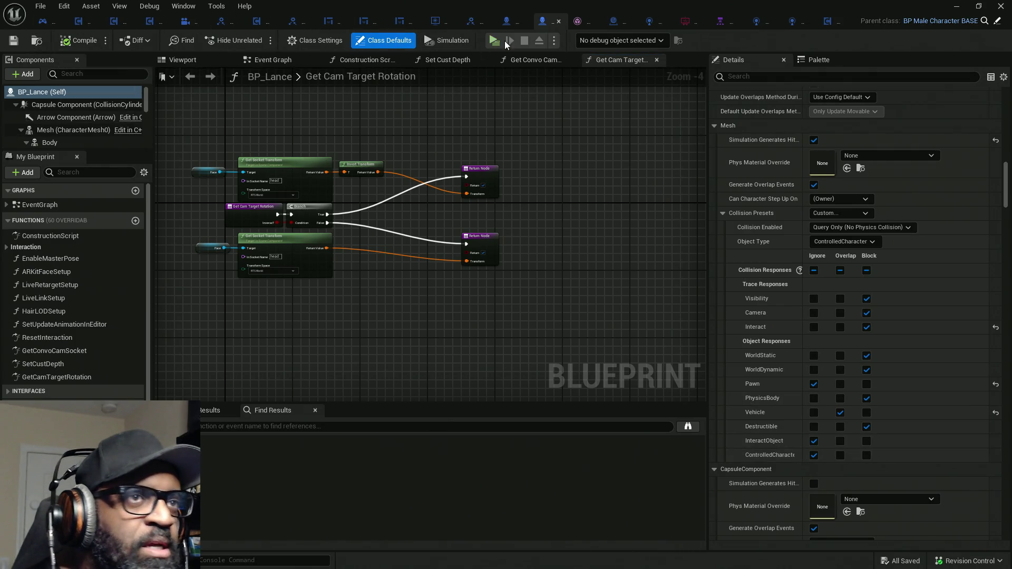
pyautogui.moveTo(560, 21)
pyautogui.mouseDown()
pyautogui.moveTo(712, 4)
pyautogui.moveTo(58, 97)
pyautogui.mouseUp()
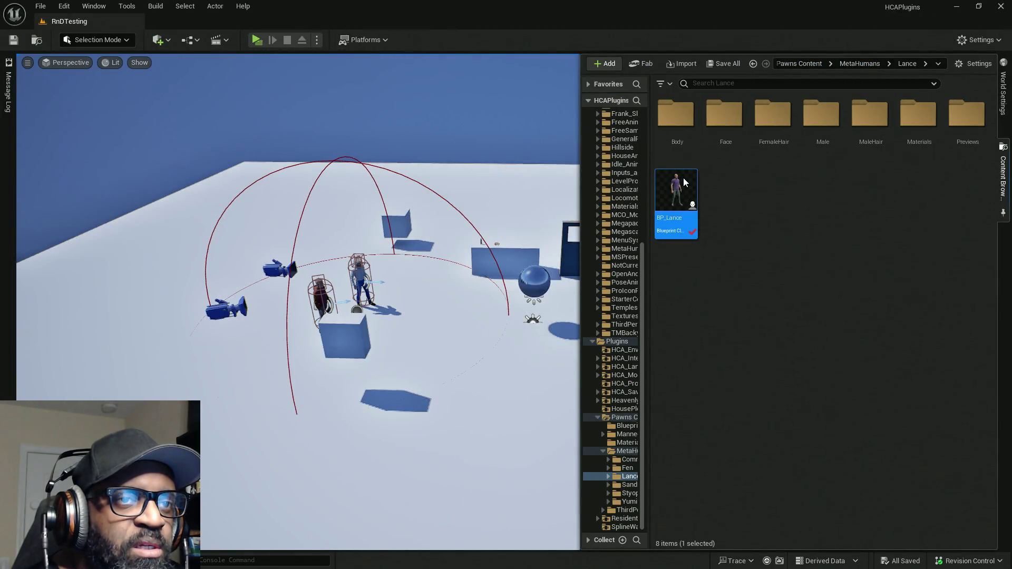
# Save all levels and assets, then return to the BP_Lance Blueprint's Details panel
pyautogui.click(483, 149)
pyautogui.click(41, 6)
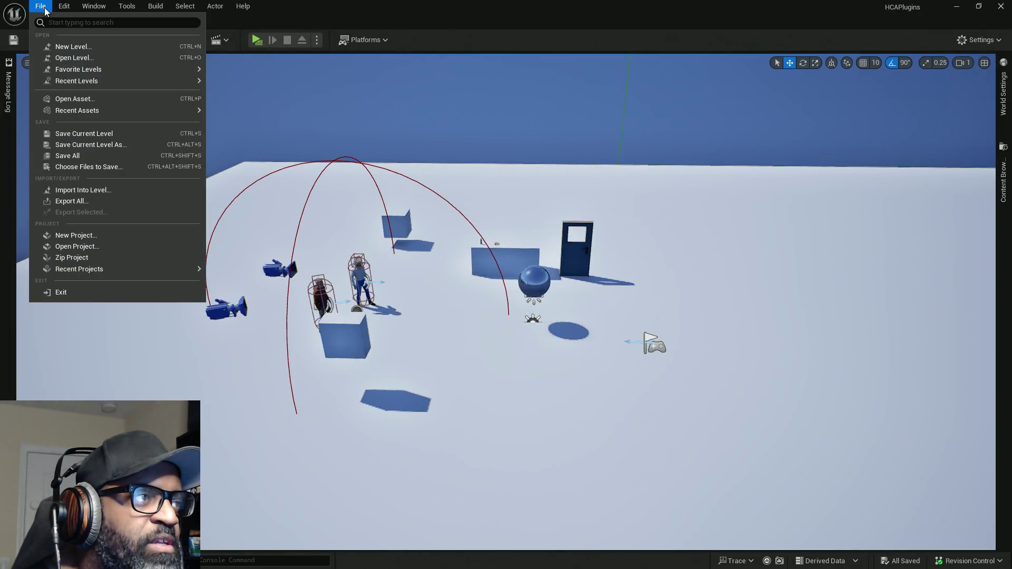
pyautogui.click(81, 152)
pyautogui.hotkey('alt', 'Tab')
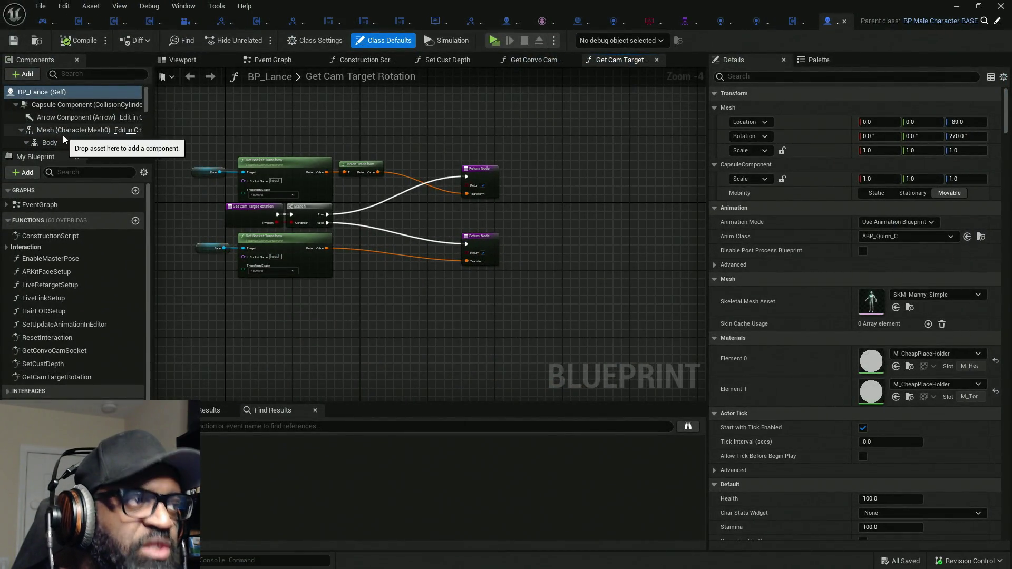
pyautogui.scroll(-15, 886, 285)
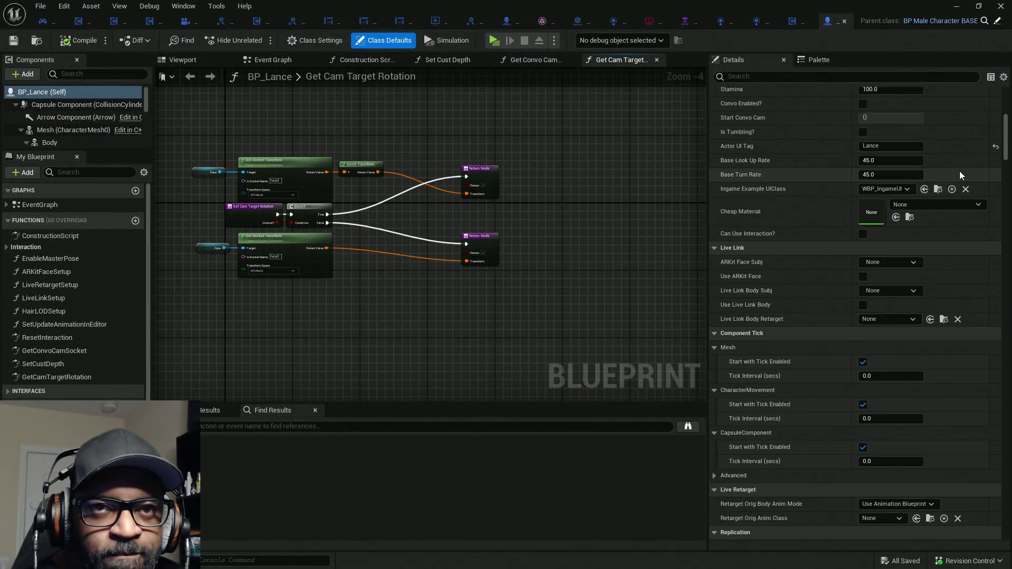
pyautogui.moveTo(1005, 253)
pyautogui.mouseDown()
pyautogui.moveTo(1010, 485)
pyautogui.moveTo(1011, 221)
pyautogui.mouseUp()
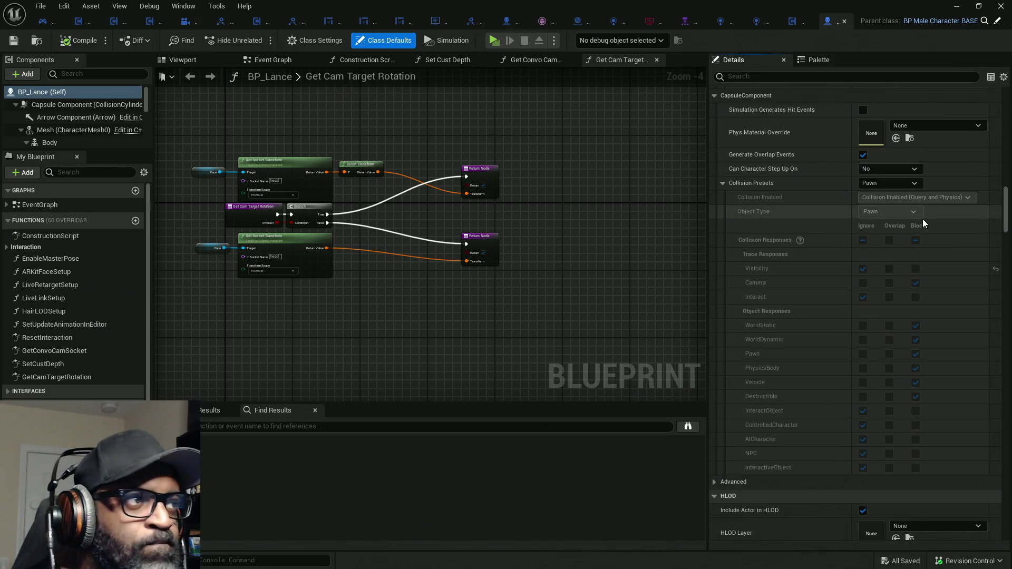
# Set the BP_Lance capsule's collision preset to ControlledCharacter and compile the Blueprint
pyautogui.click(913, 183)
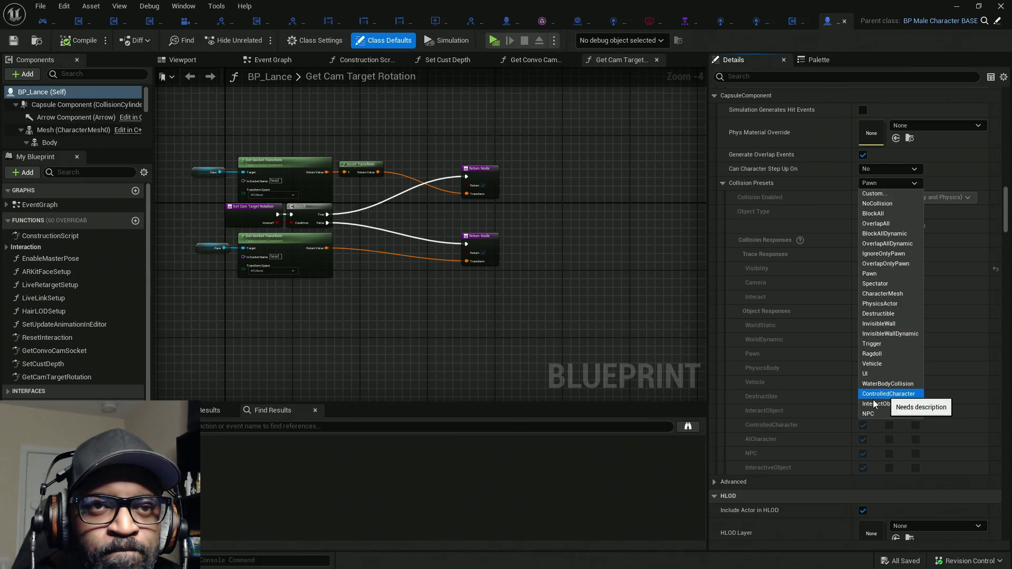
pyautogui.click(795, 382)
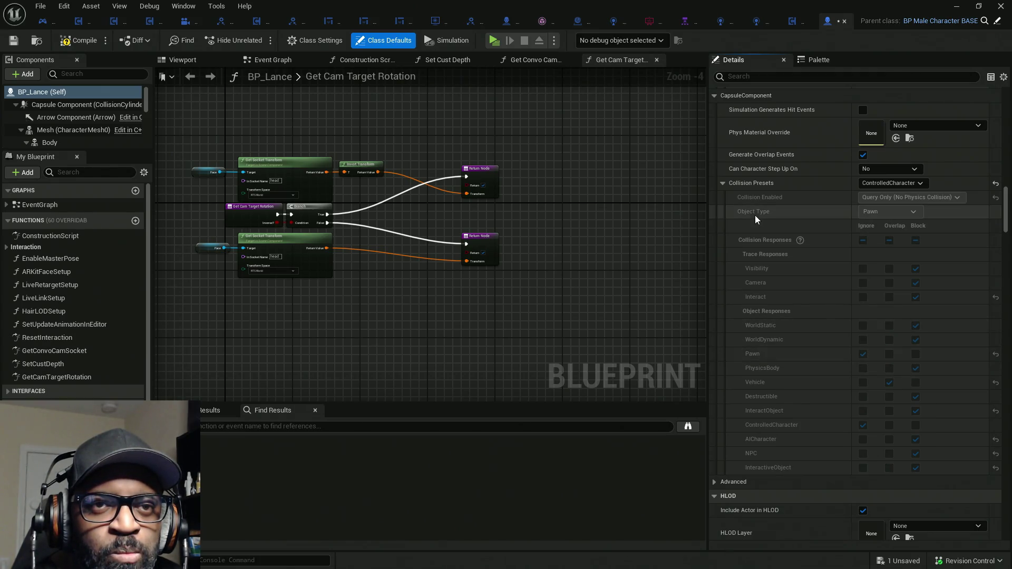
pyautogui.click(876, 184)
pyautogui.click(780, 213)
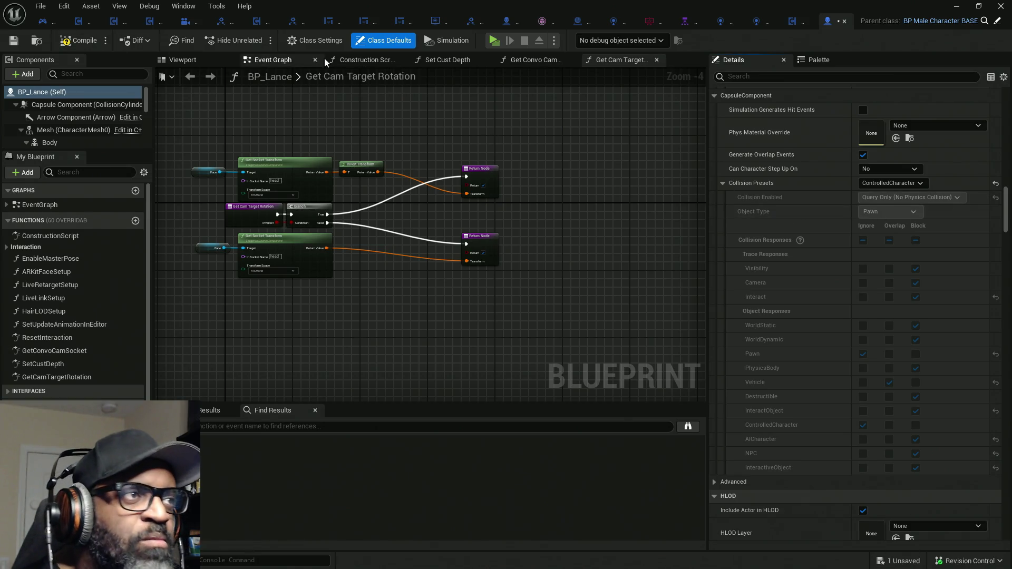
pyautogui.click(87, 48)
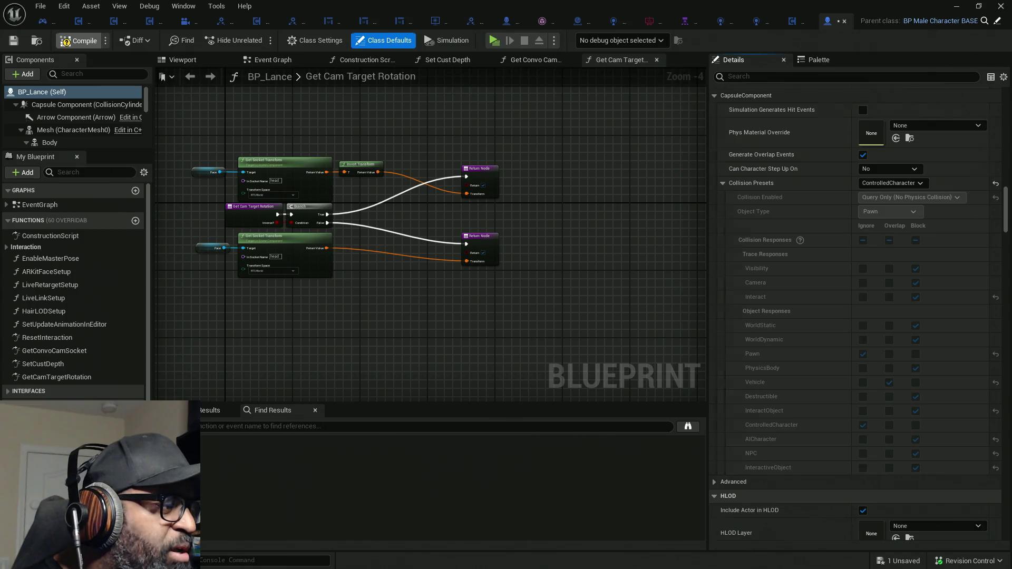
# Return to the BP_Lance Blueprint editor and open the Edit menu
pyautogui.hotkey('alt', 'Tab')
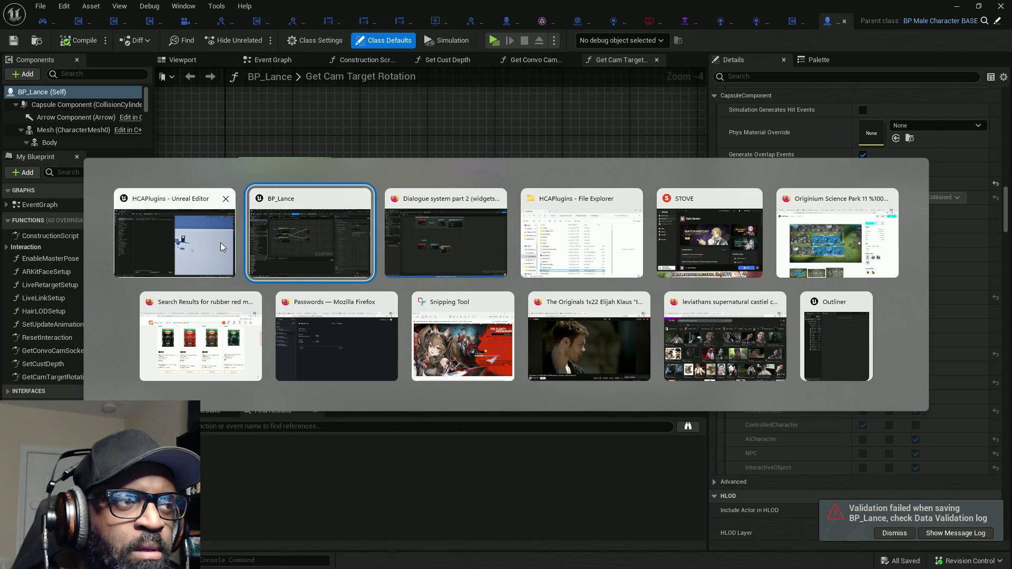
pyautogui.click(324, 251)
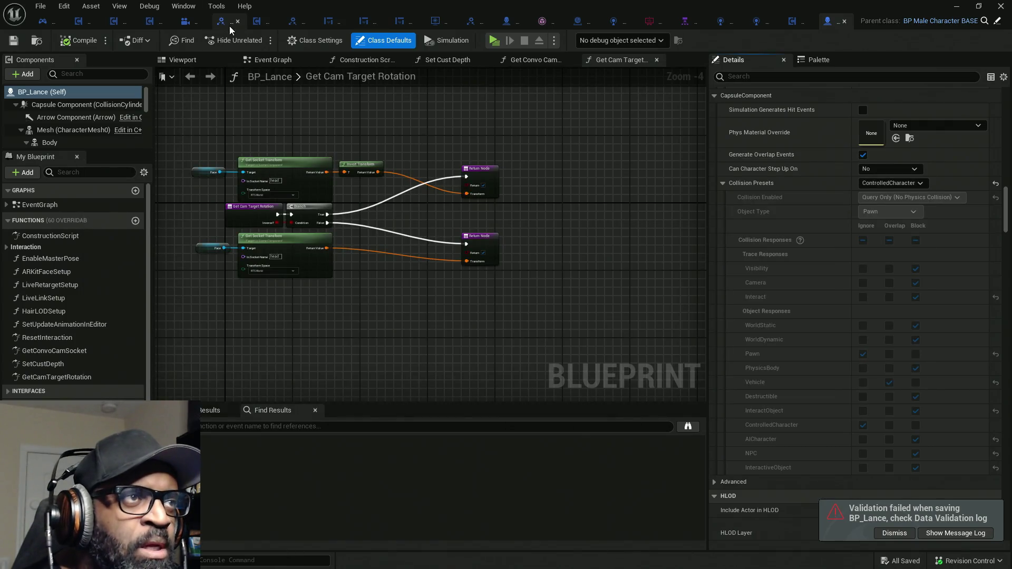
pyautogui.click(72, 10)
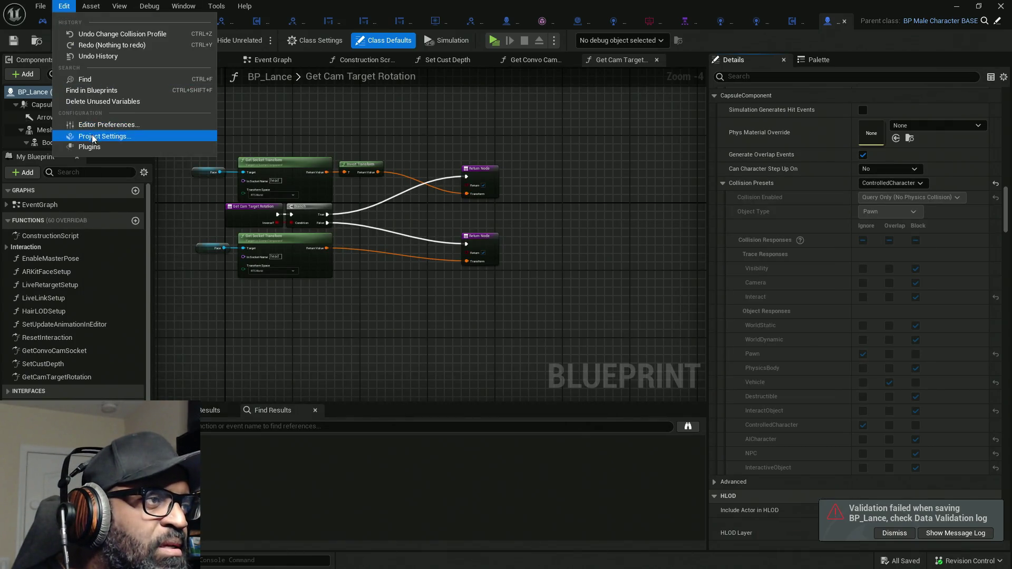
# Change the ControlledCharacter preset's object type to ControlledCharacter, accept, and close Project Settings
pyautogui.click(89, 136)
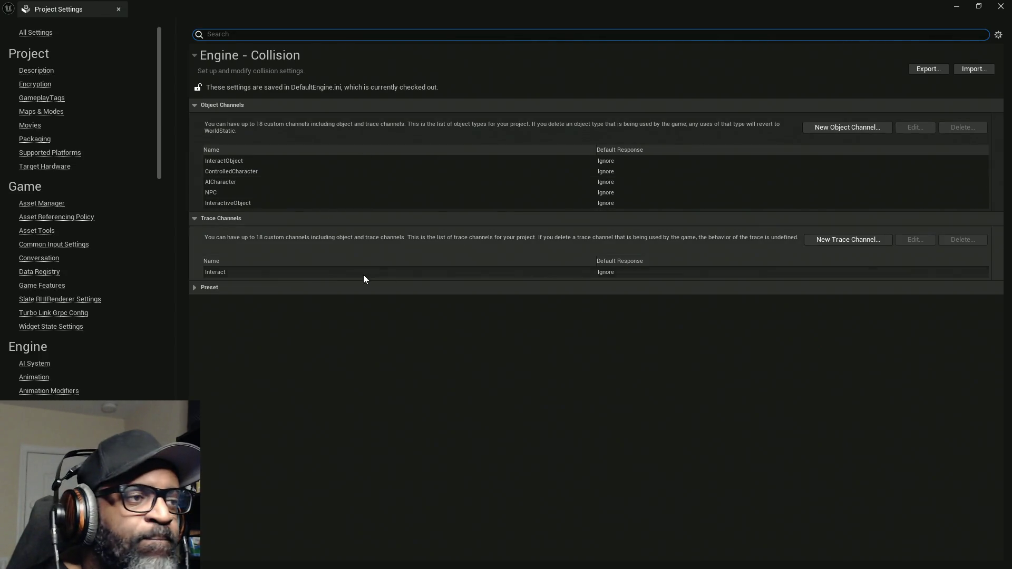
pyautogui.click(193, 289)
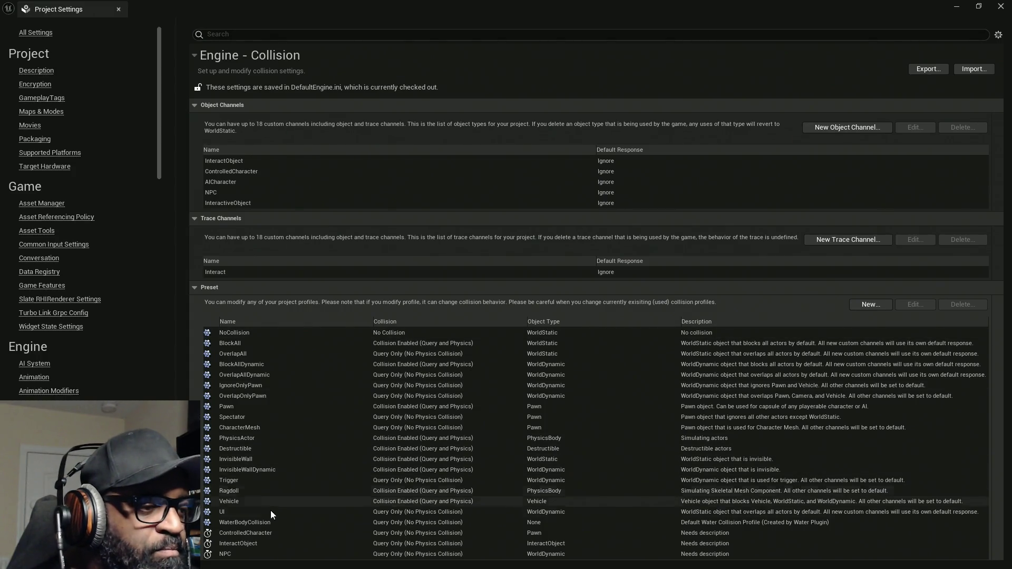
pyautogui.click(269, 533)
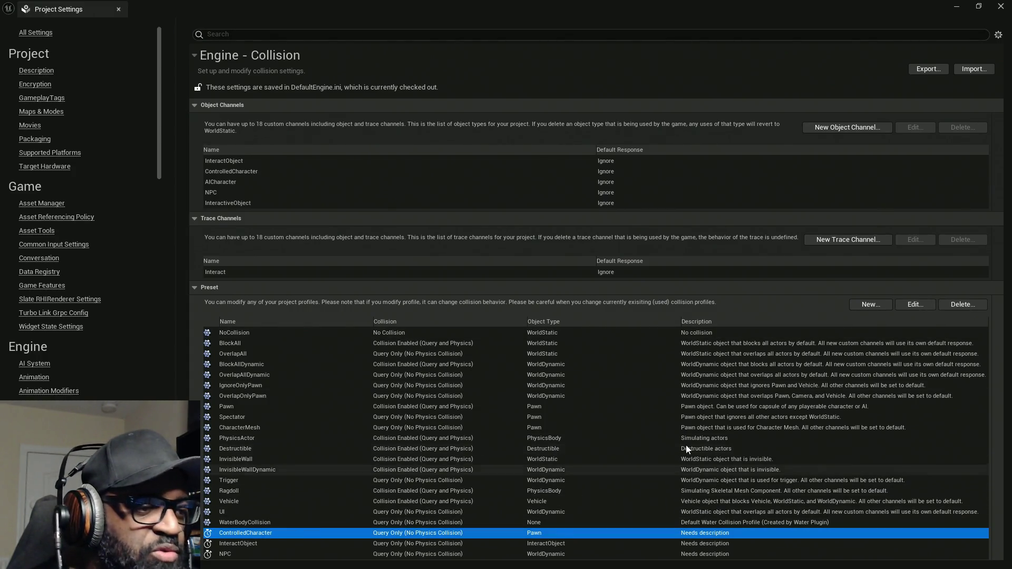
pyautogui.click(912, 311)
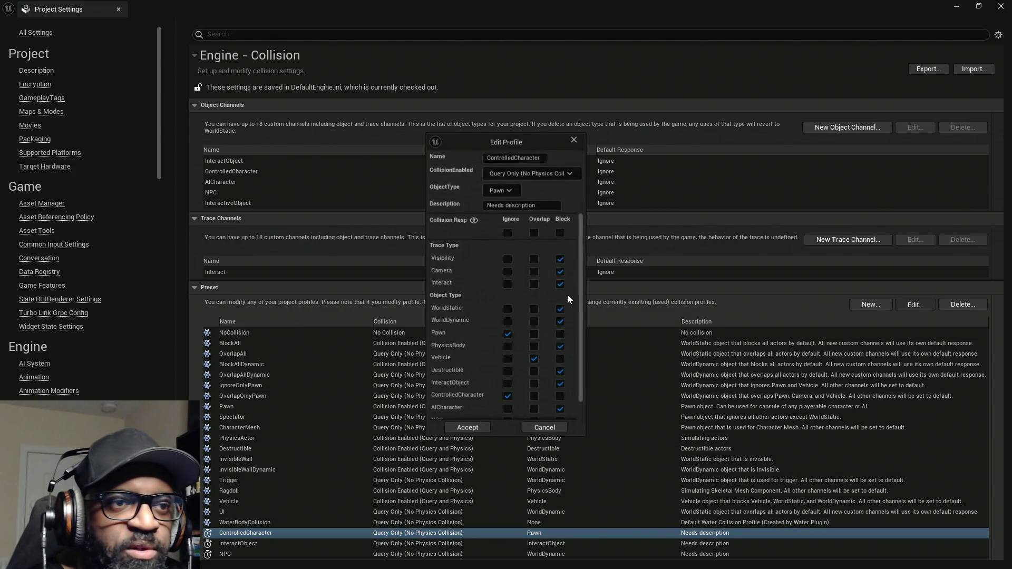
pyautogui.click(510, 193)
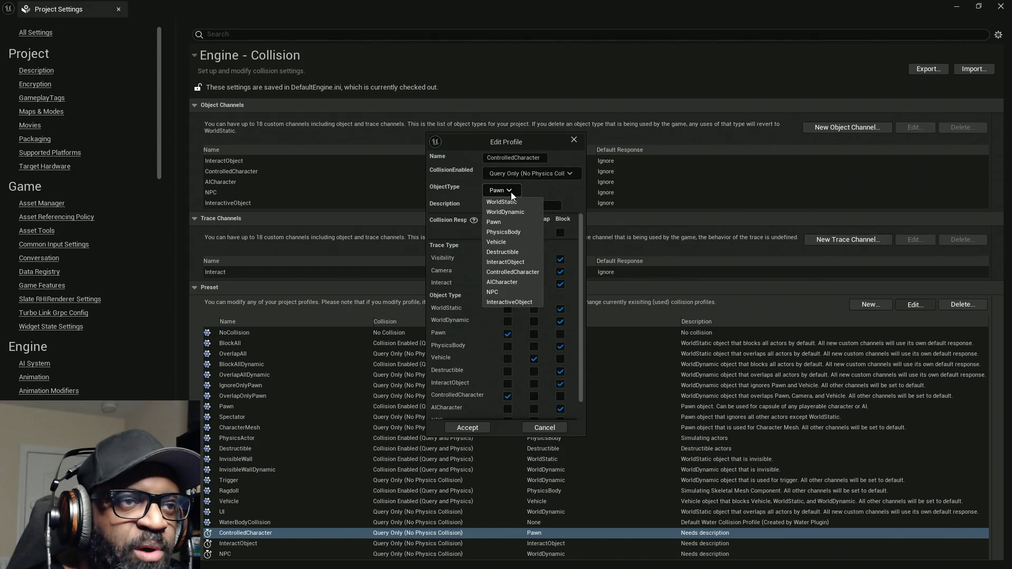
pyautogui.click(507, 272)
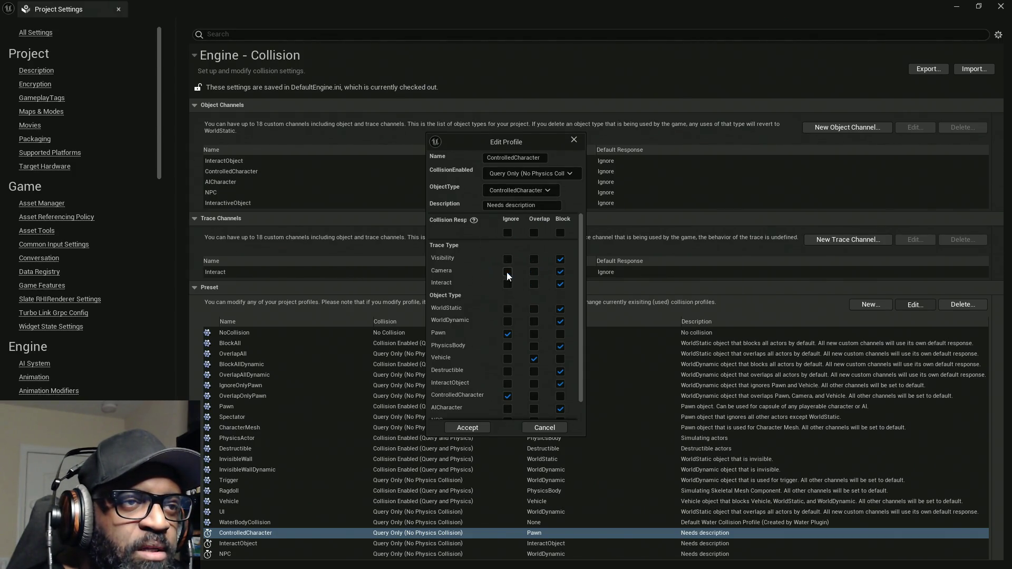
pyautogui.click(479, 431)
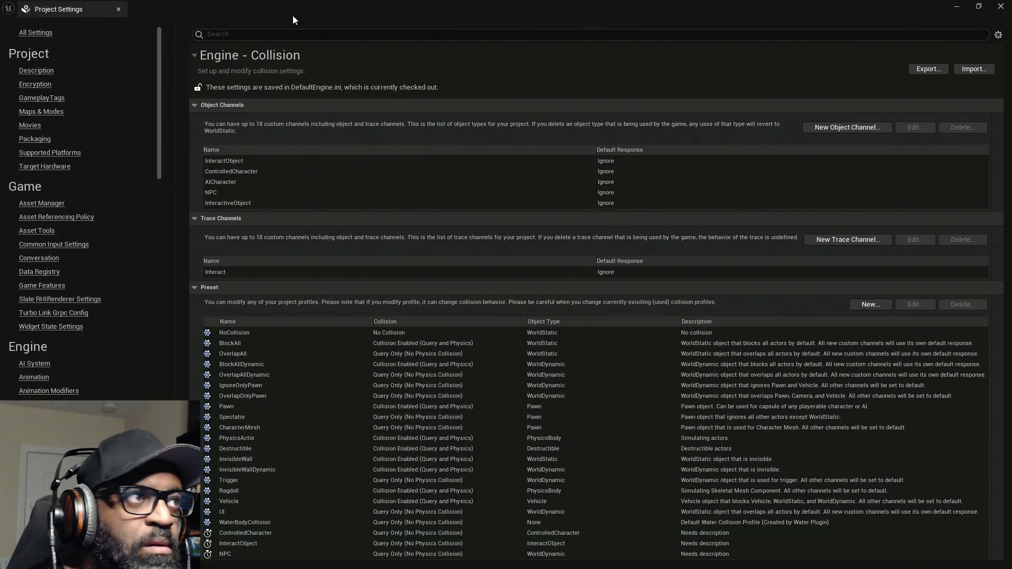
pyautogui.click(119, 9)
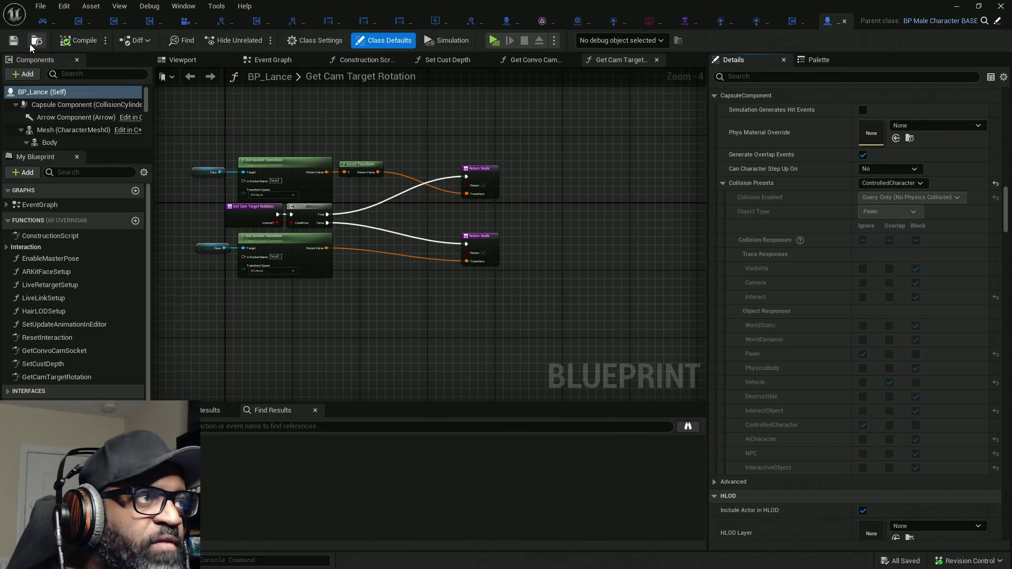
# Reopen BP_Lance, switch the Mesh collision preset from Custom to ControlledCharacter, and compile
pyautogui.click(845, 21)
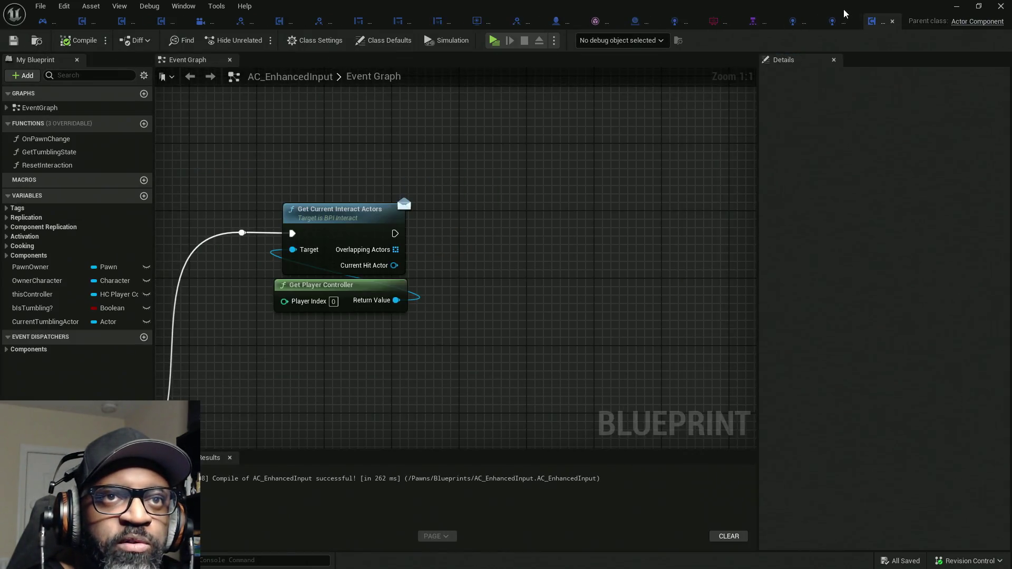
pyautogui.moveTo(652, 64); pyautogui.dragTo(257, 123)
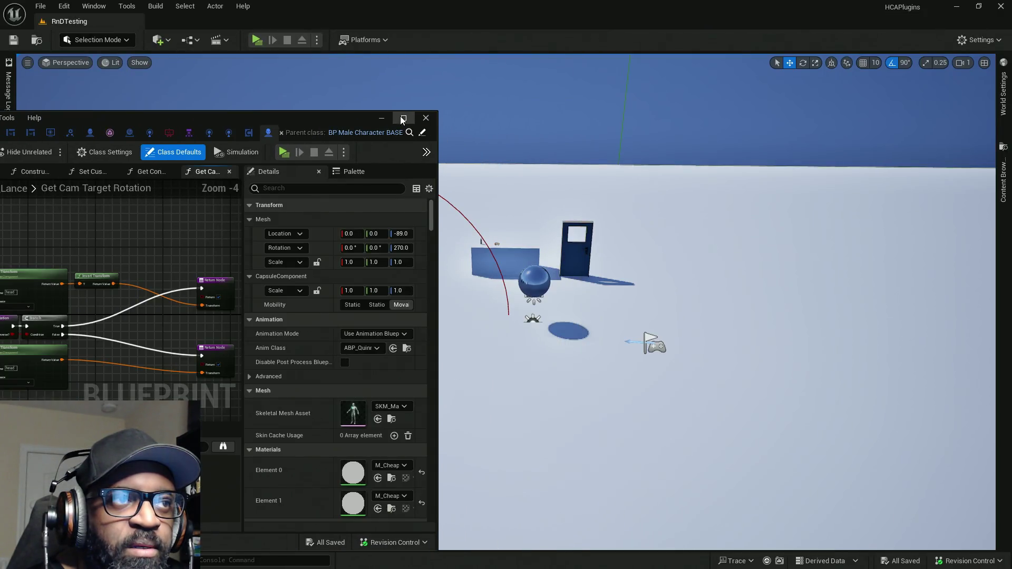
pyautogui.click(404, 117)
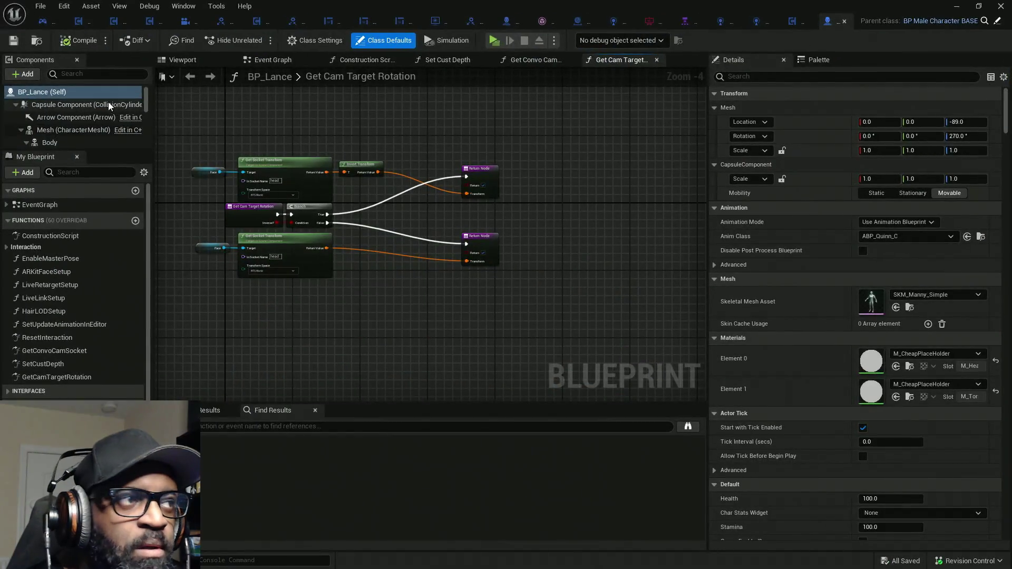
pyautogui.moveTo(1006, 118); pyautogui.dragTo(1005, 179)
pyautogui.scroll(-5, 913, 249)
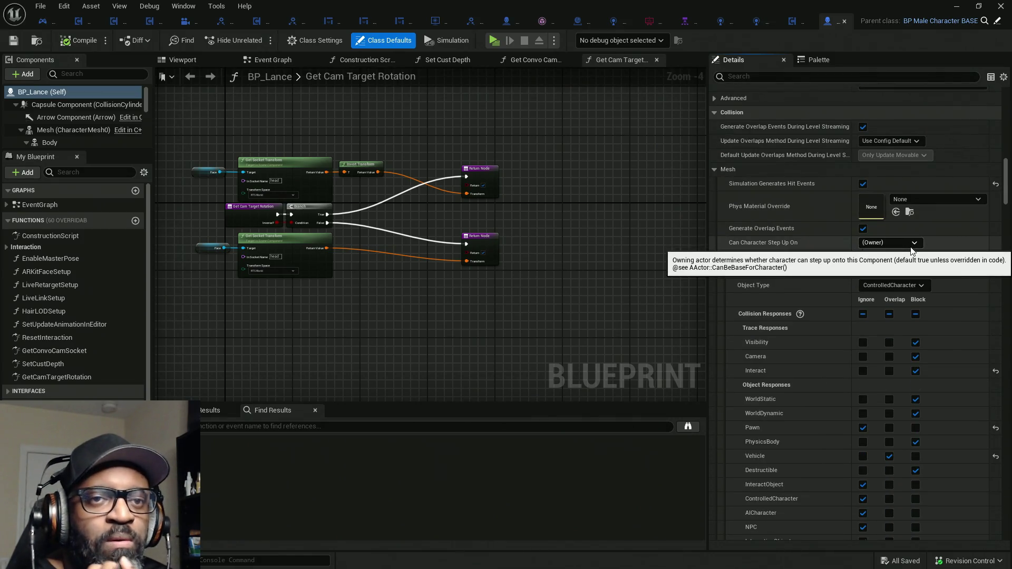
pyautogui.click(915, 258)
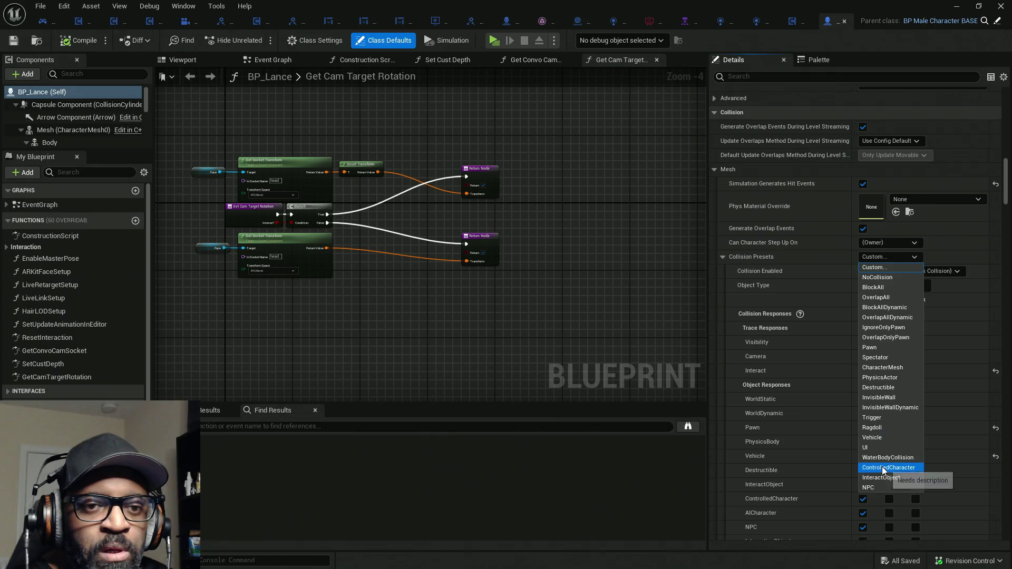
pyautogui.press('Escape')
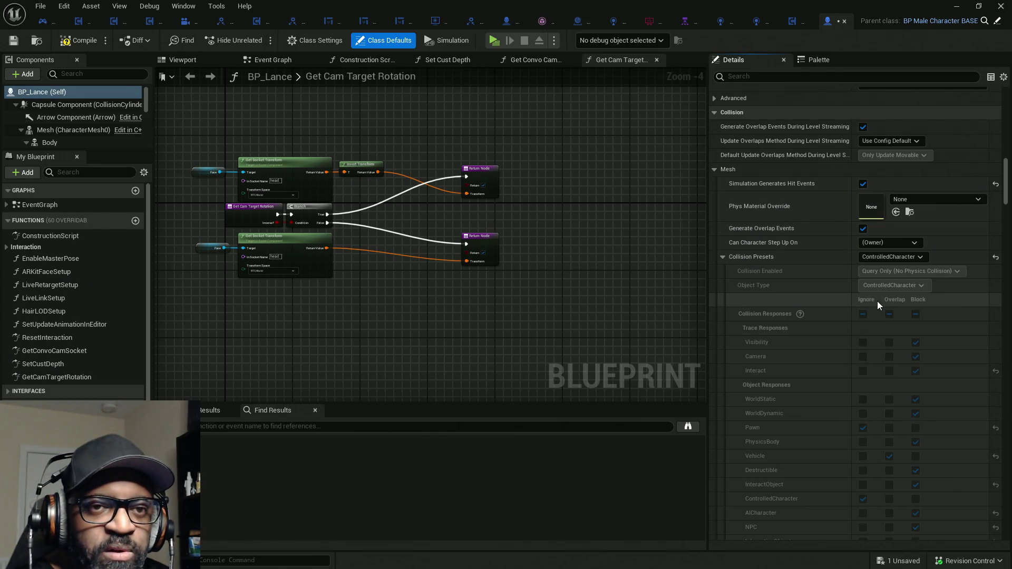
pyautogui.scroll(-2, 895, 406)
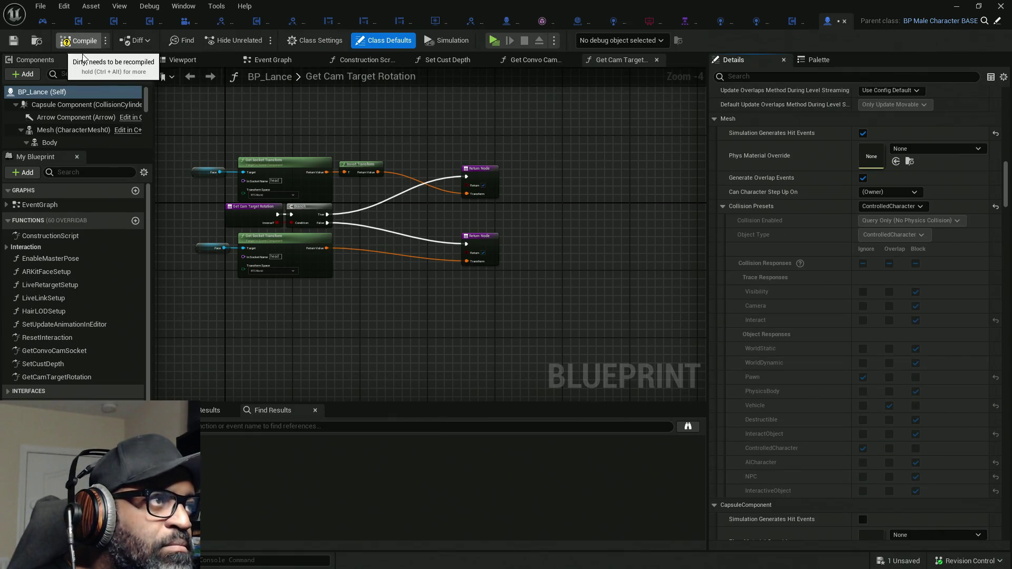
pyautogui.click(62, 47)
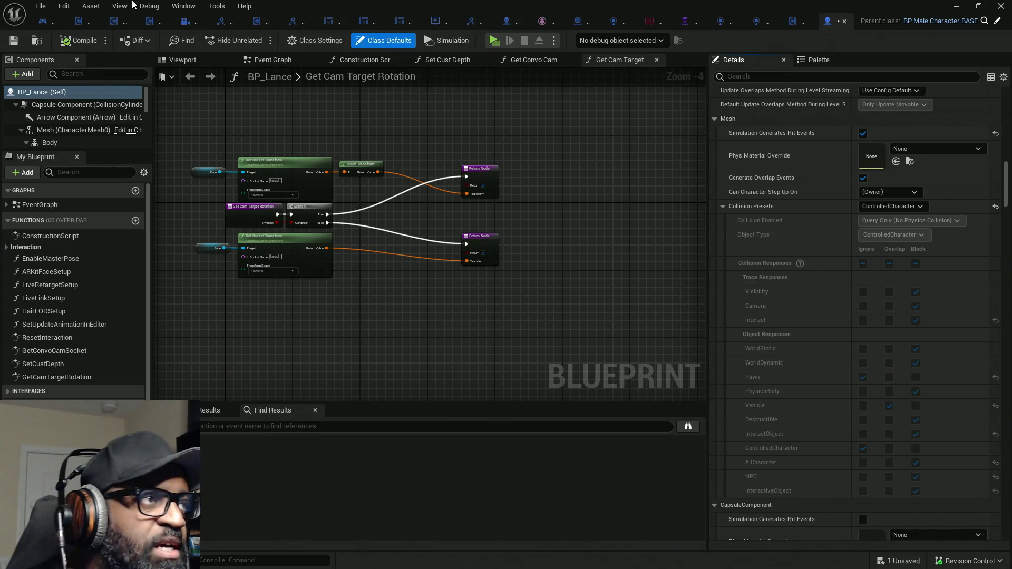
# Open Project Settings > Collision, expand the presets list, and select BlockAll
pyautogui.click(63, 6)
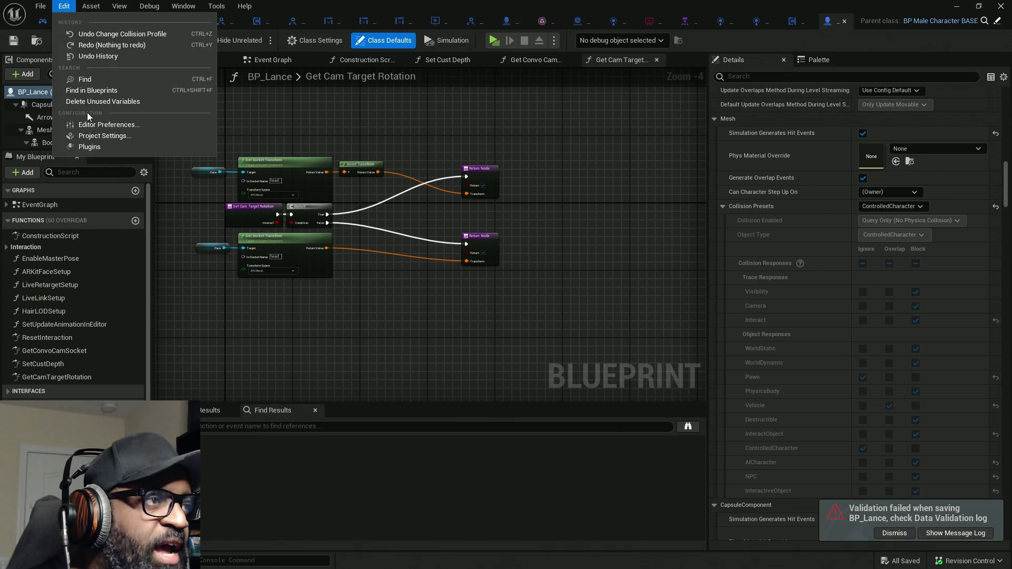
pyautogui.click(101, 137)
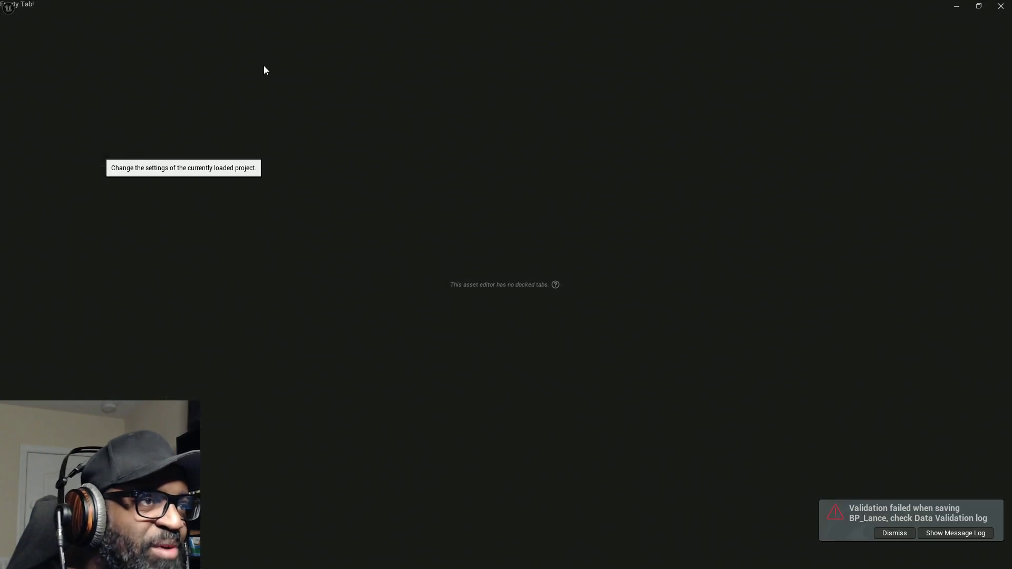
pyautogui.click(33, 445)
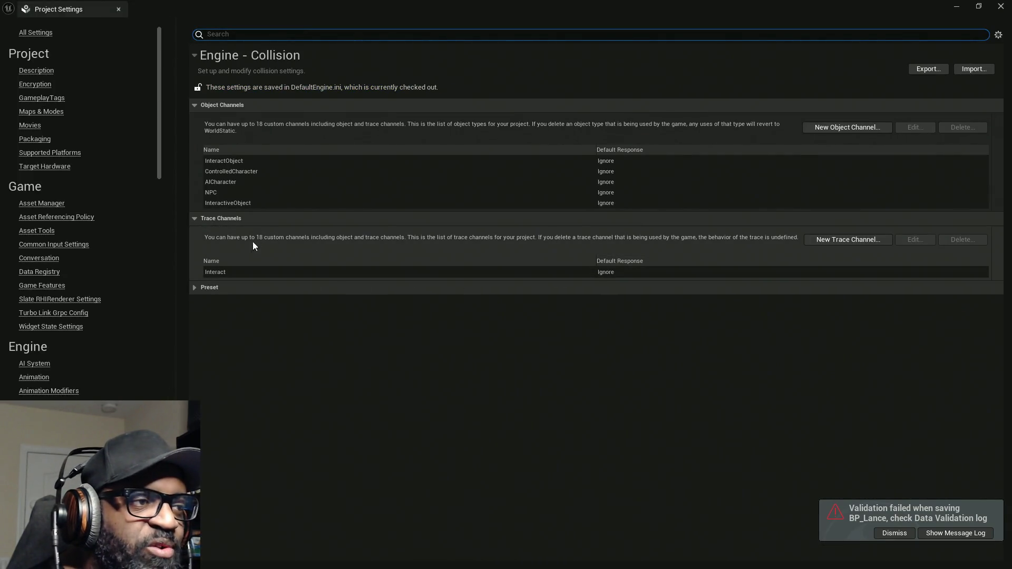
pyautogui.click(195, 289)
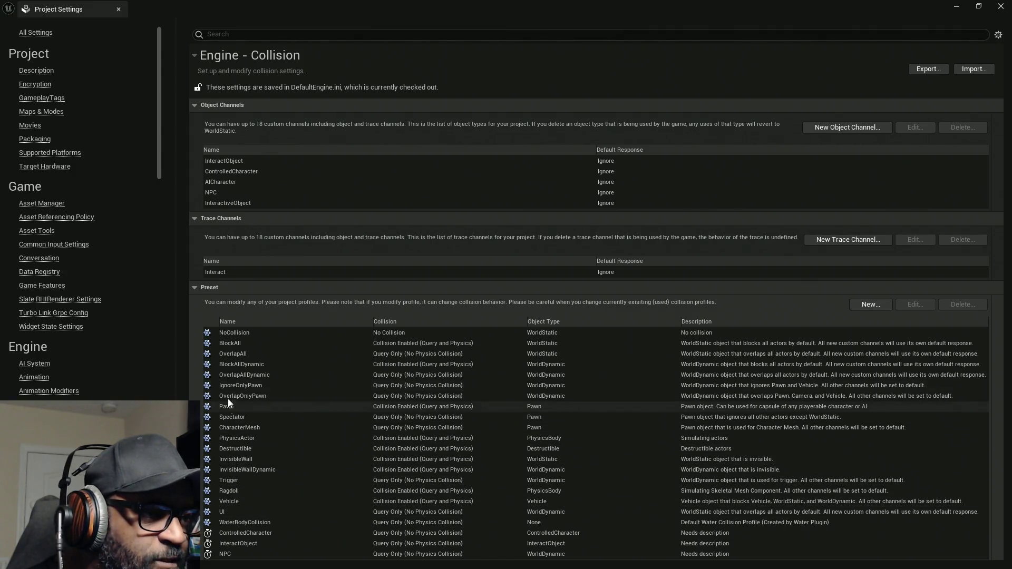
pyautogui.click(231, 345)
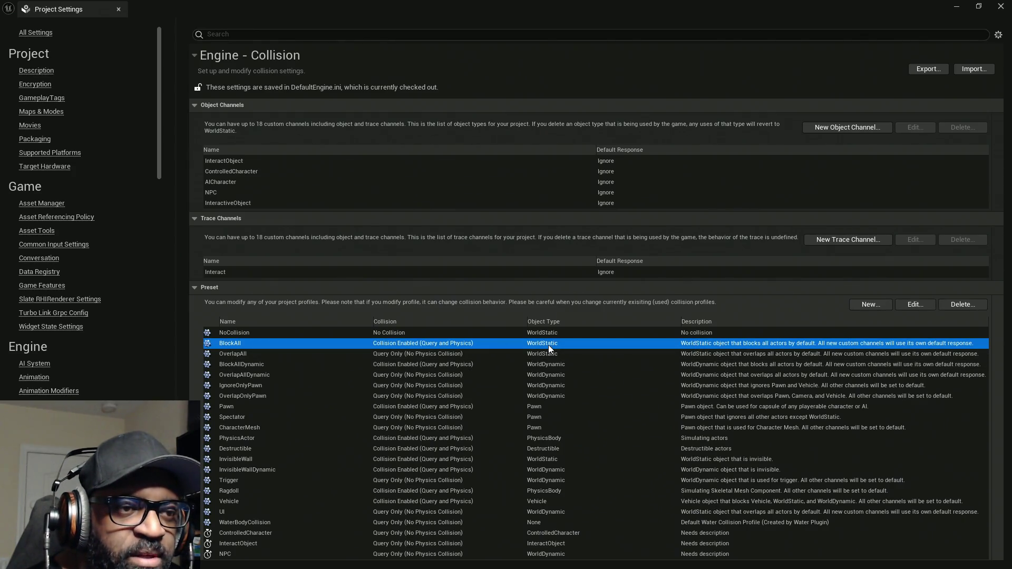
# Edit BlockAll to block NPC, AICharacter and ControlledCharacter, then accept
pyautogui.click(912, 305)
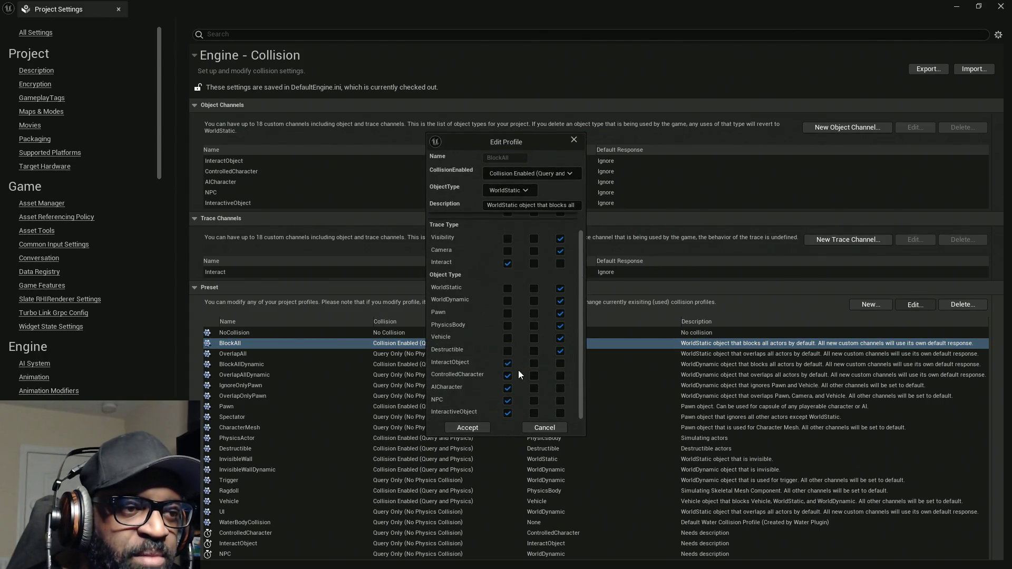
pyautogui.click(559, 401)
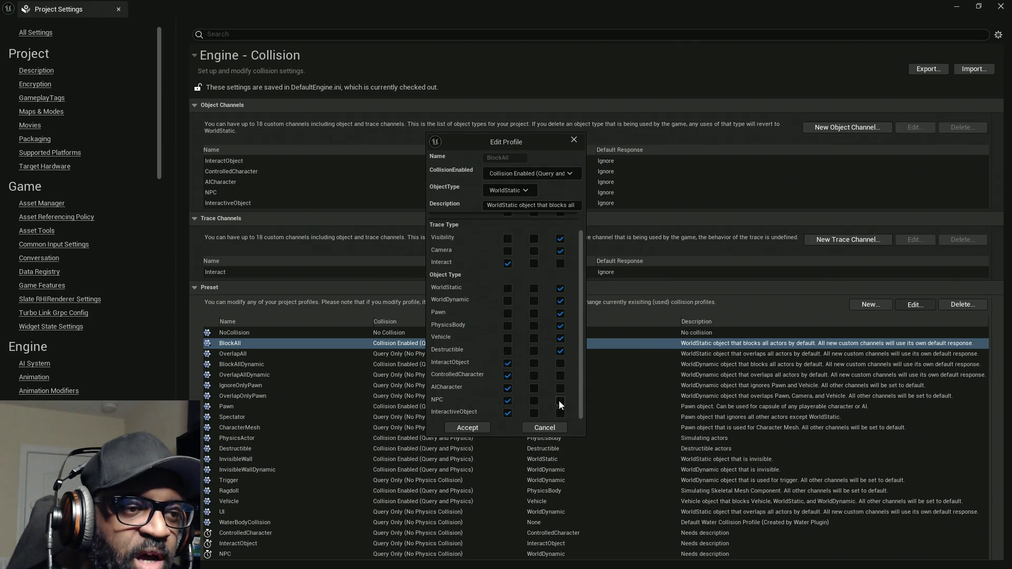
pyautogui.click(560, 388)
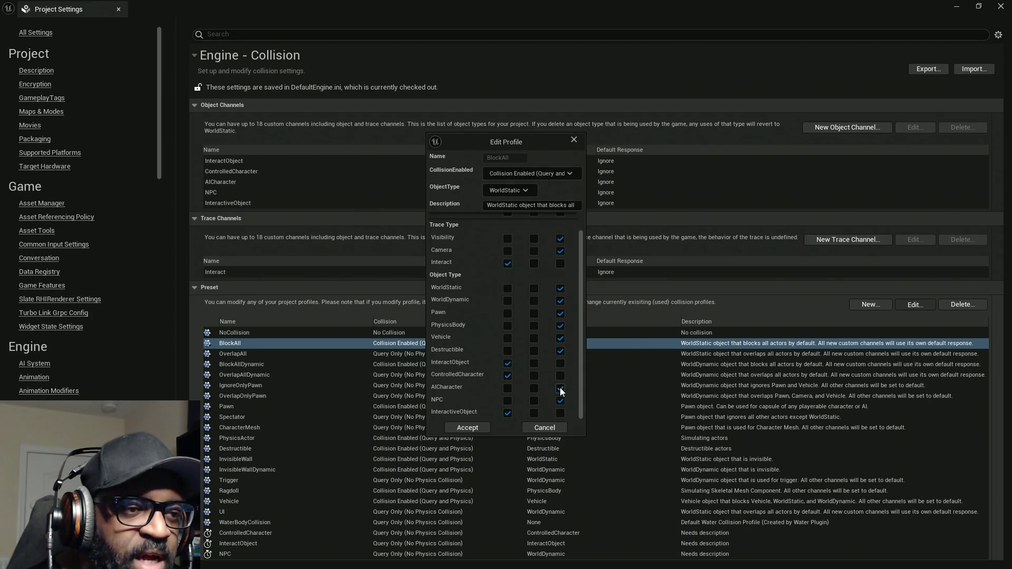
pyautogui.click(560, 376)
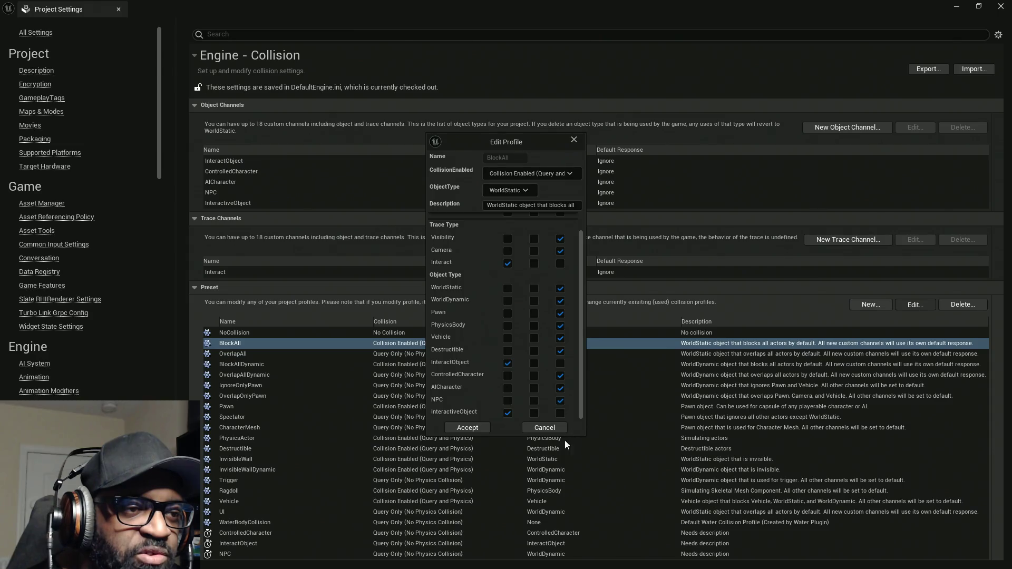
pyautogui.click(477, 427)
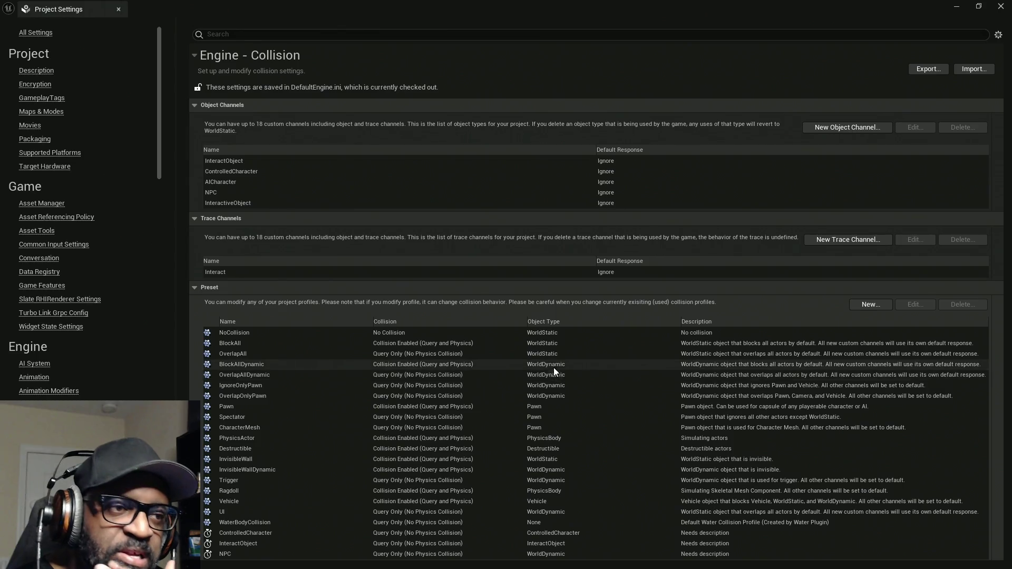
# Edit the OverlapAll collision preset so its NPC channel response is Overlap, and accept
pyautogui.click(678, 355)
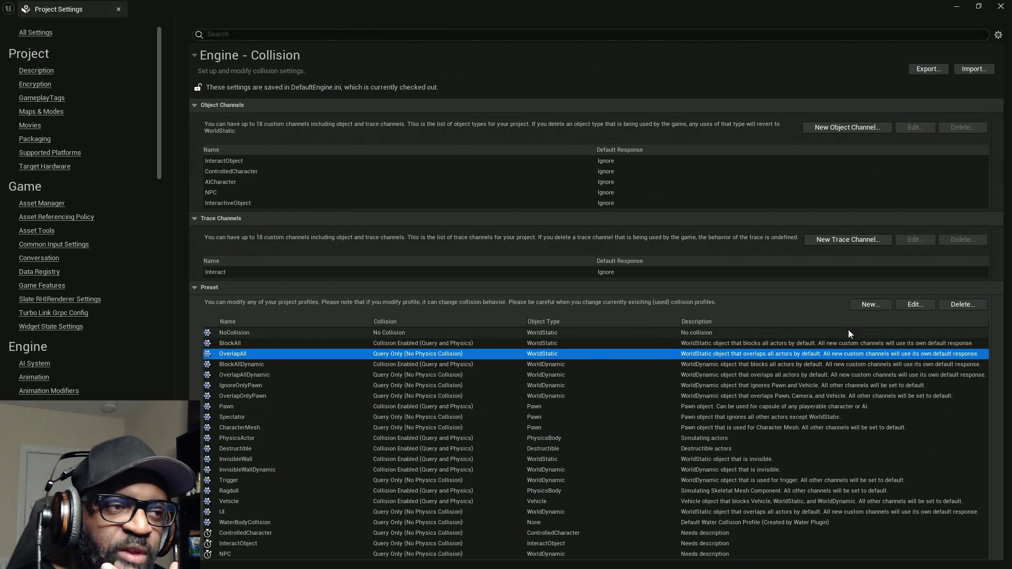
pyautogui.click(908, 307)
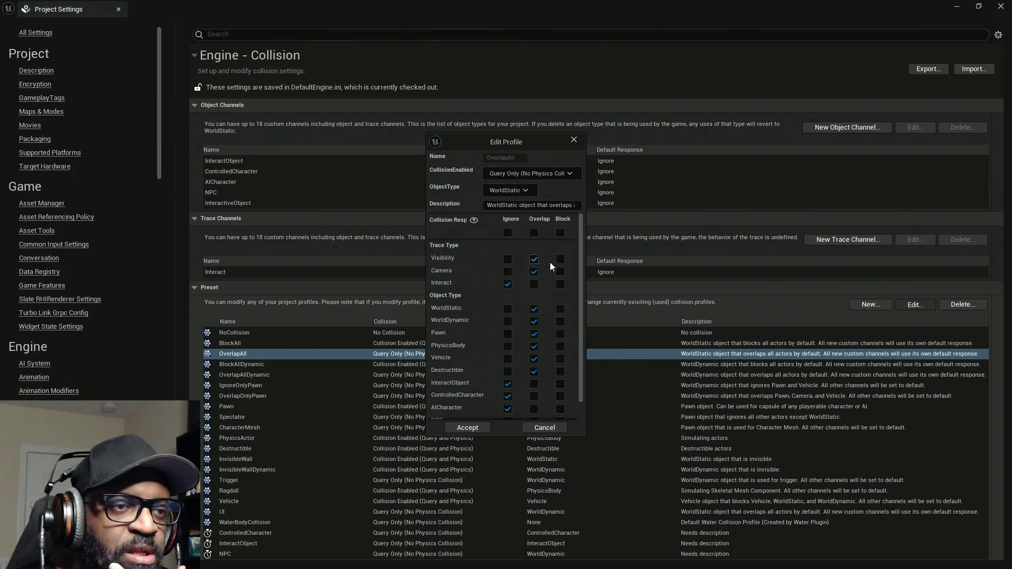
pyautogui.scroll(-2, 538, 377)
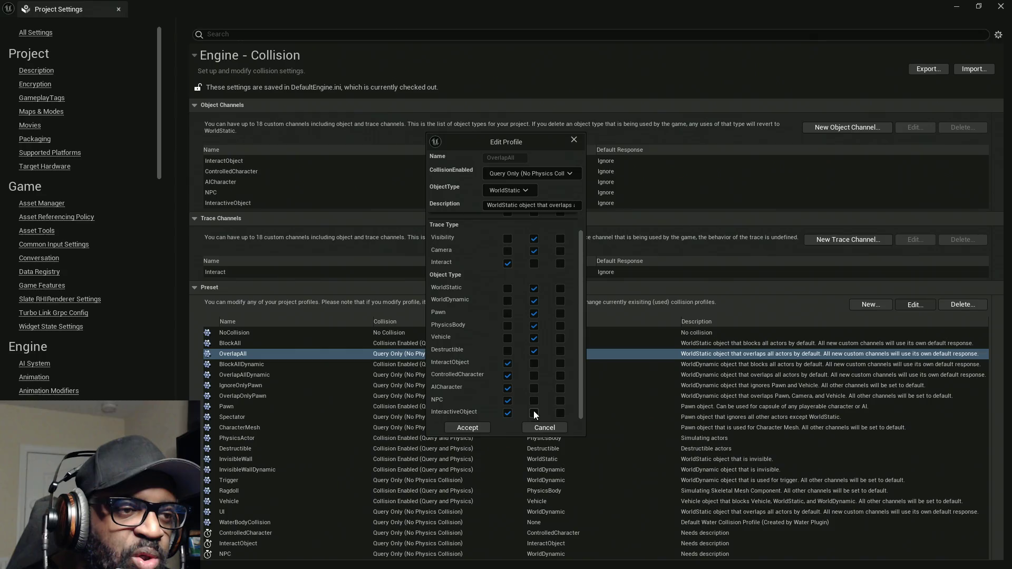
pyautogui.click(534, 400)
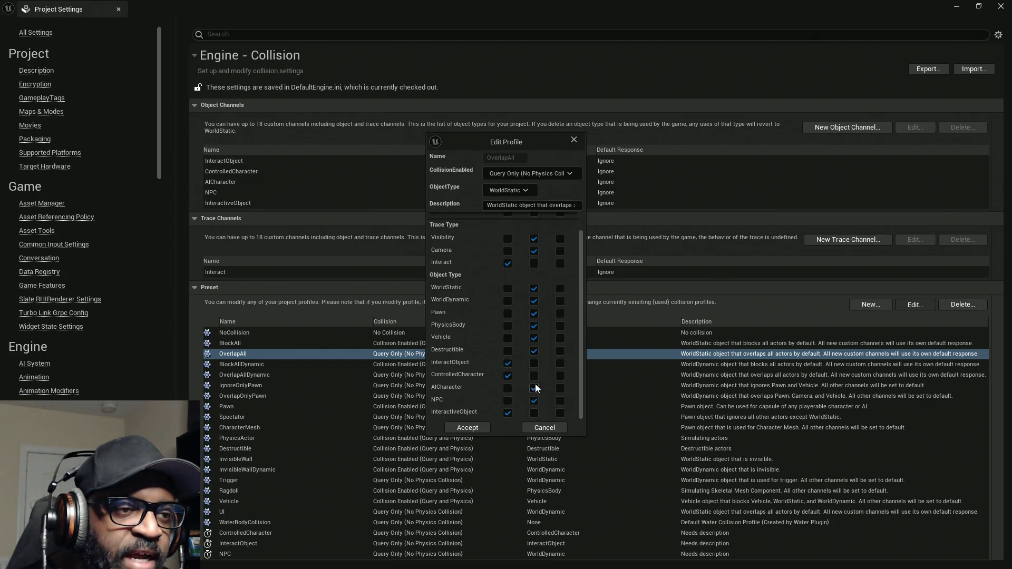
pyautogui.click(469, 428)
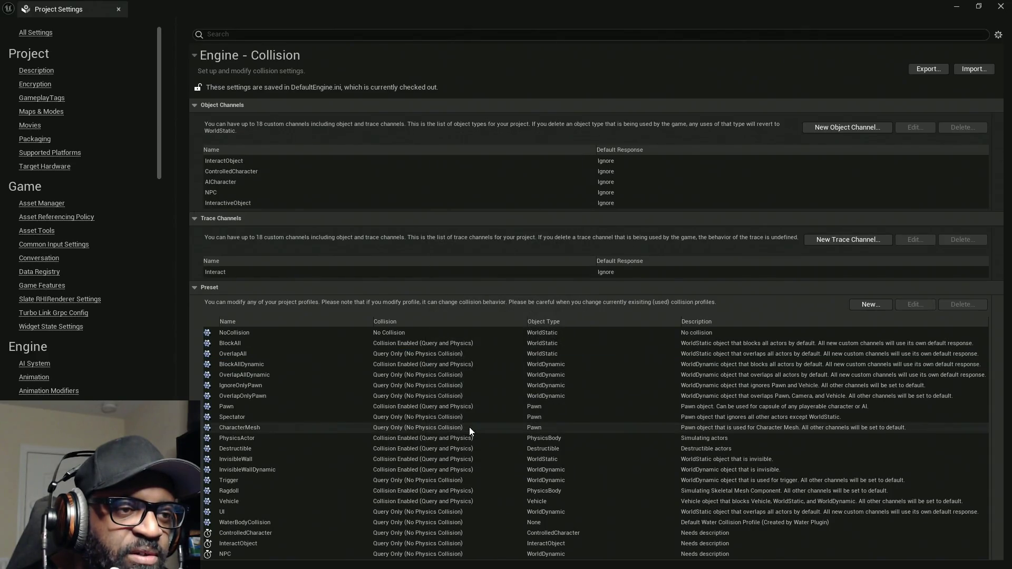
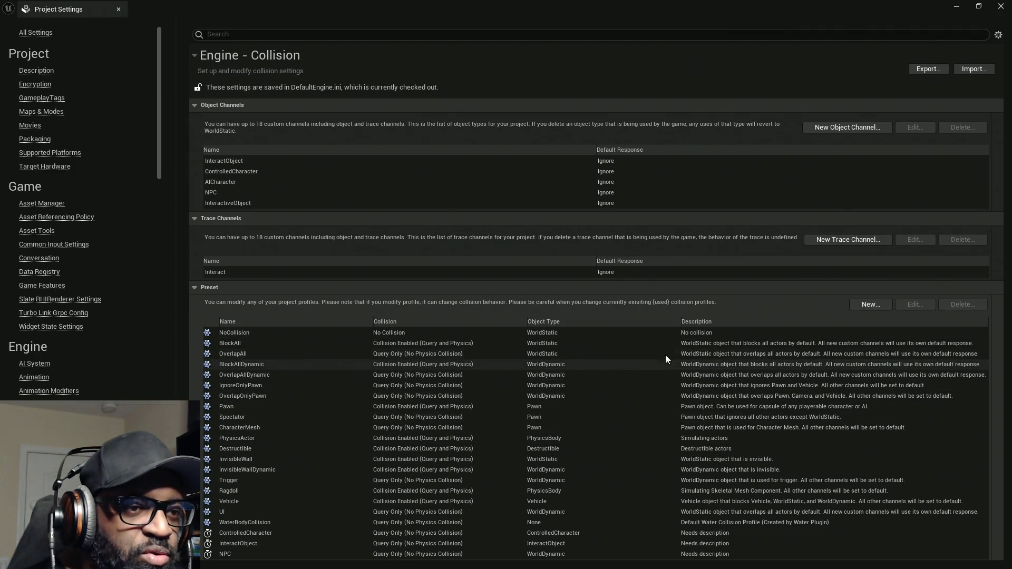
# Make the BlockAllDynamic collision preset block the NPC channel
pyautogui.click(444, 365)
pyautogui.click(902, 305)
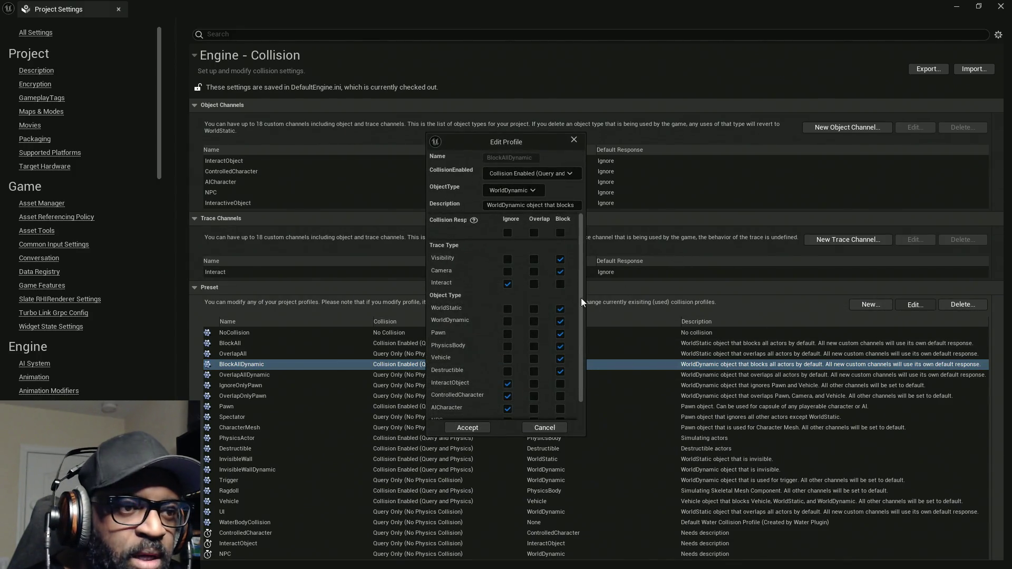
pyautogui.scroll(-1, 581, 299)
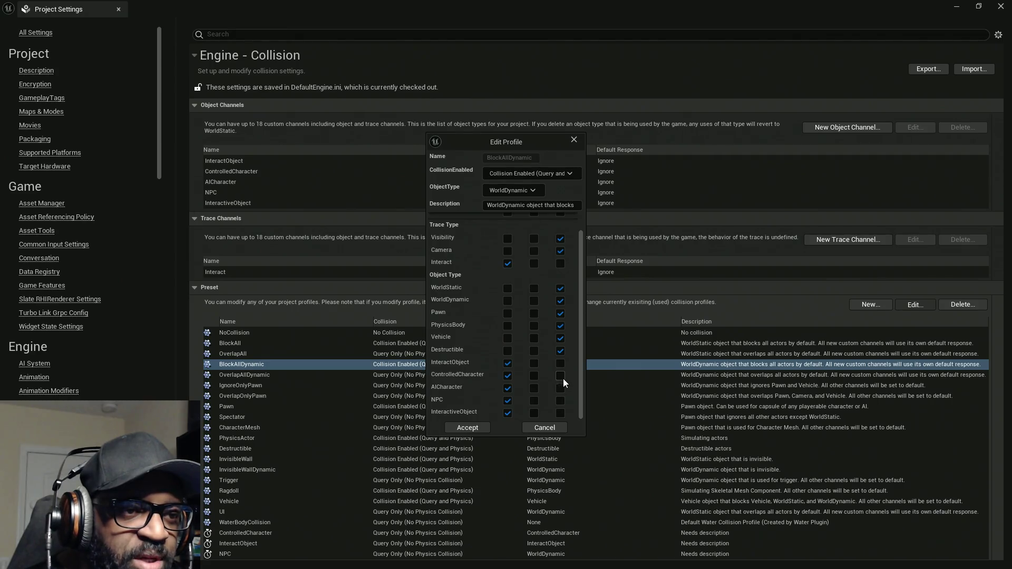
pyautogui.click(561, 401)
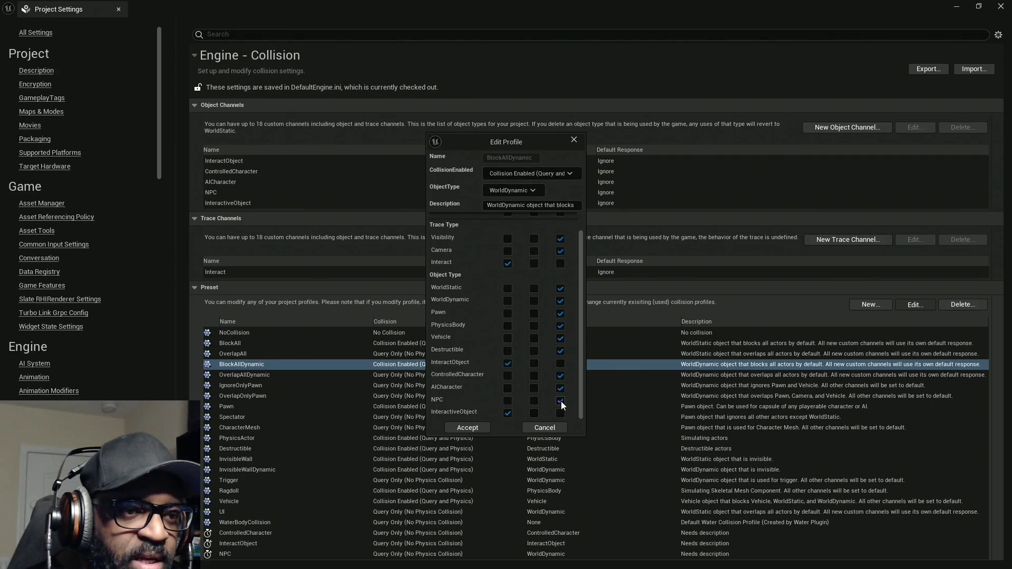
pyautogui.click(478, 427)
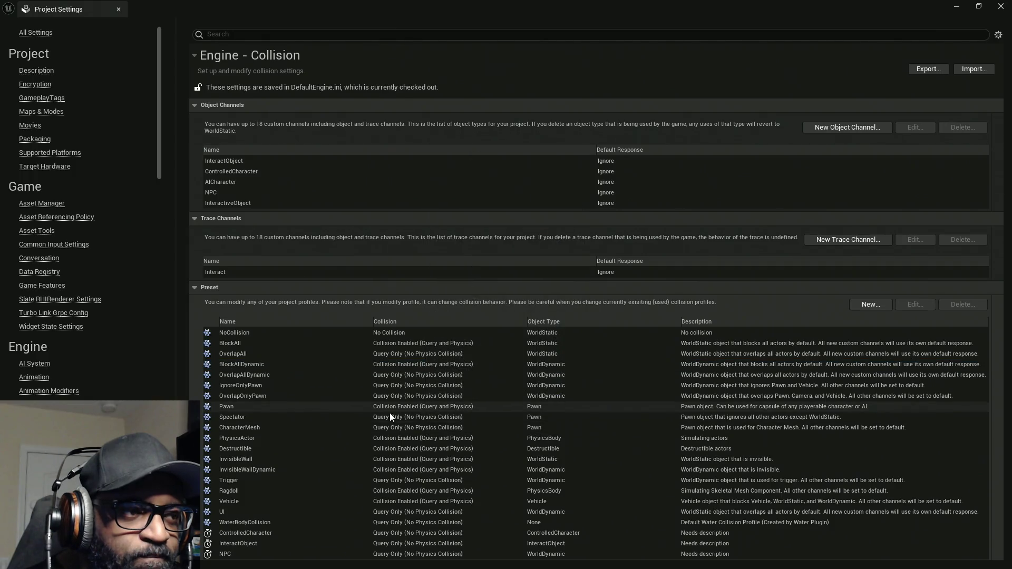
# Review the BlockAllDynamic and OverlapAll channel responses without changing them
pyautogui.click(701, 367)
pyautogui.click(910, 307)
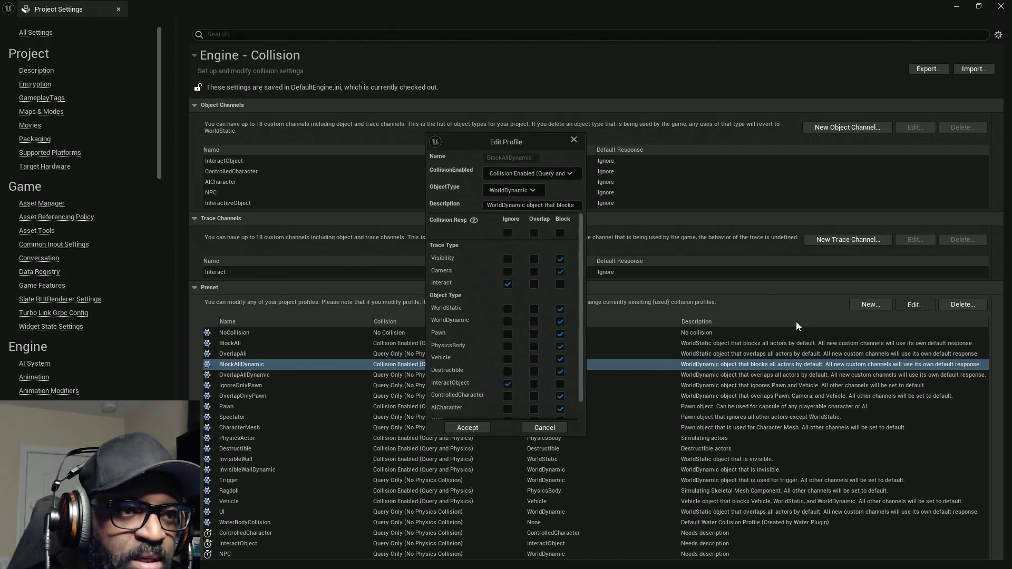
pyautogui.click(536, 429)
pyautogui.click(489, 355)
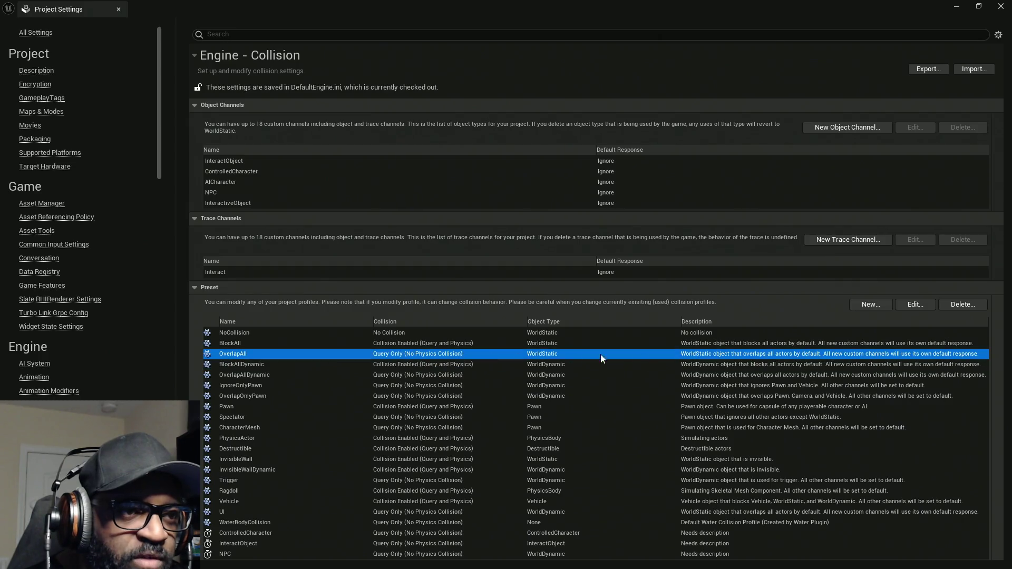
pyautogui.click(900, 311)
pyautogui.scroll(-1, 543, 375)
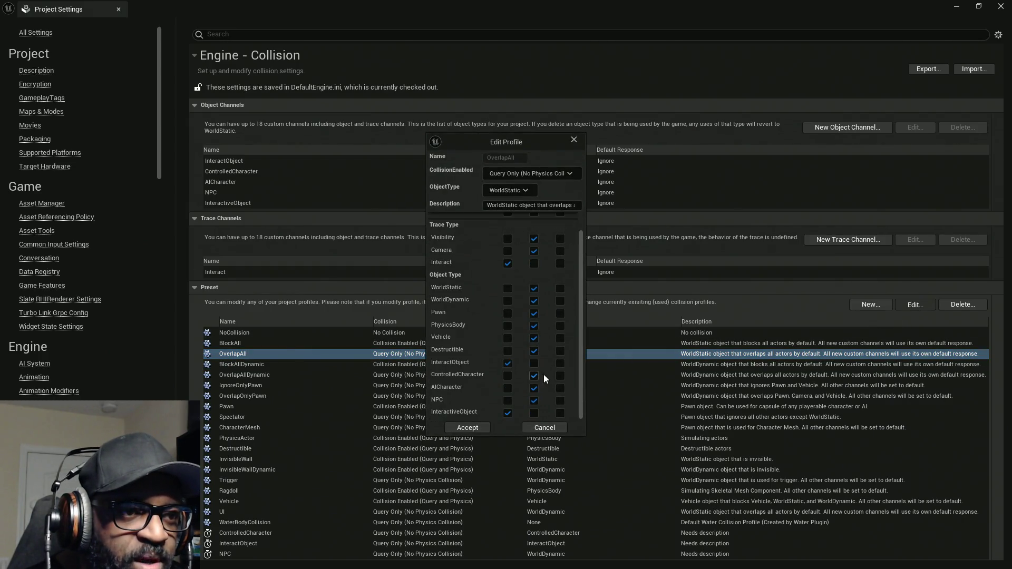
pyautogui.click(553, 432)
pyautogui.click(467, 364)
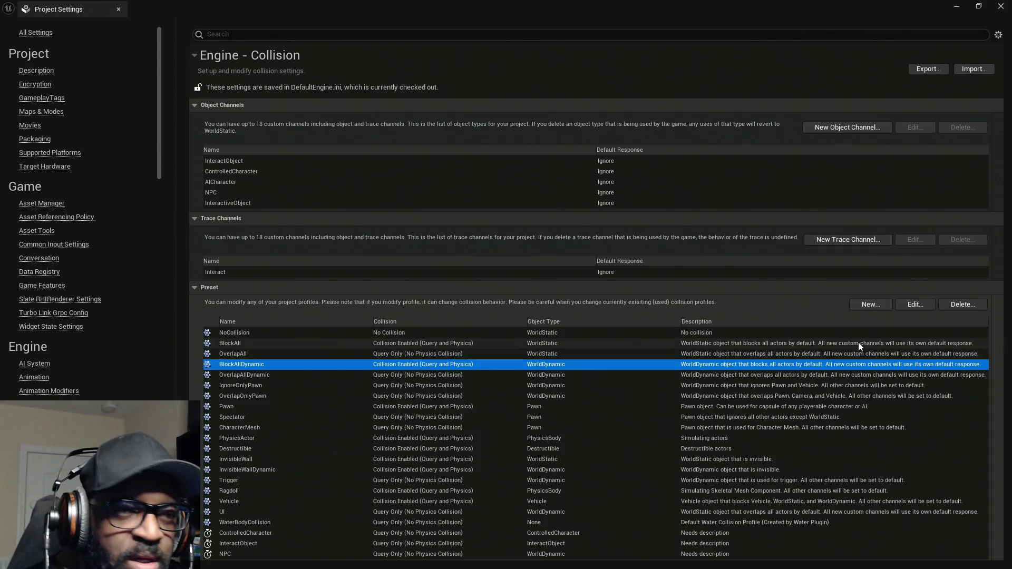
pyautogui.click(912, 306)
pyautogui.scroll(-1, 544, 331)
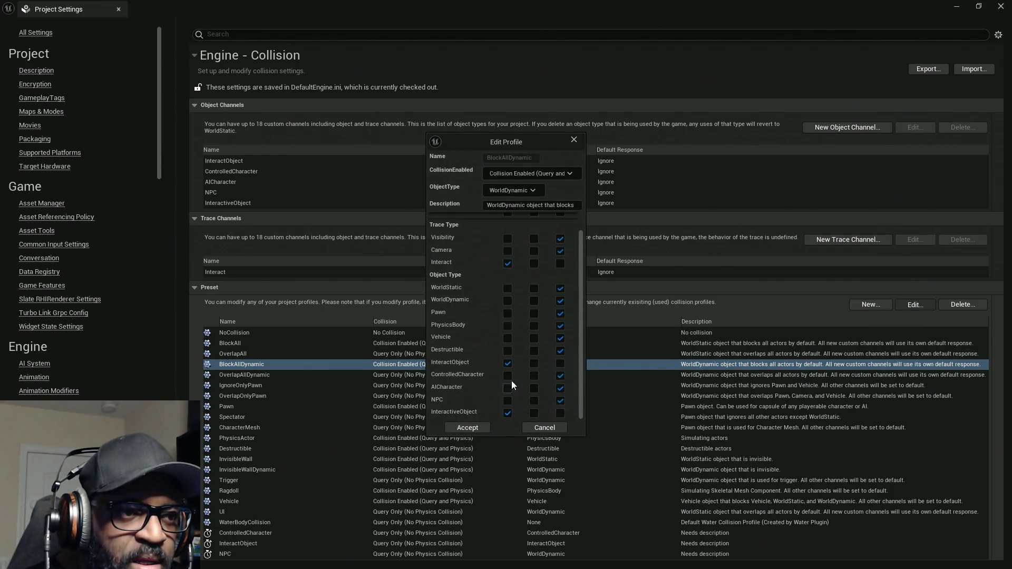
pyautogui.click(551, 431)
# Make OverlapAllDynamic overlap ControlledCharacter, AICharacter and NPC
pyautogui.click(296, 376)
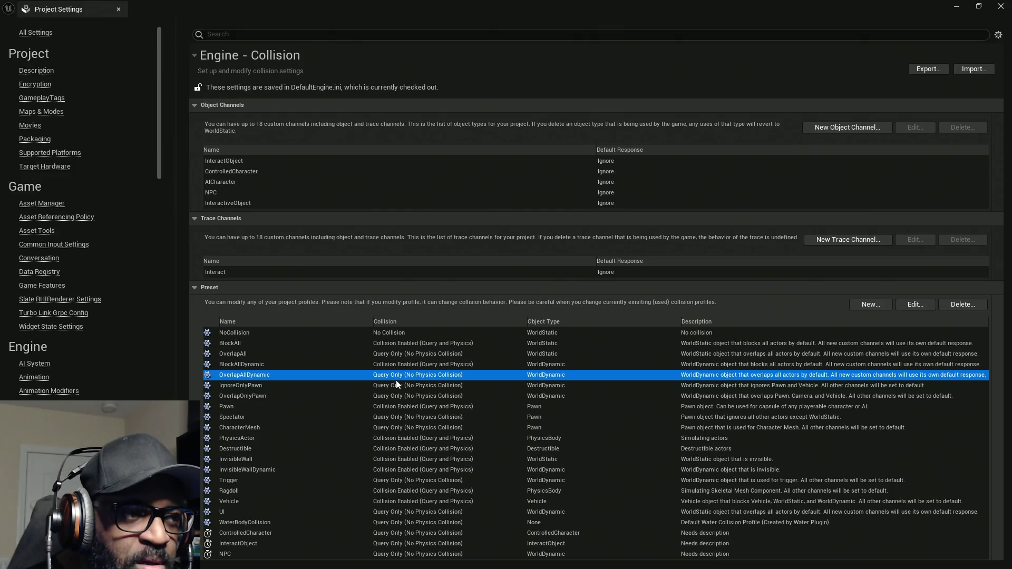
pyautogui.click(913, 304)
pyautogui.scroll(-1, 543, 364)
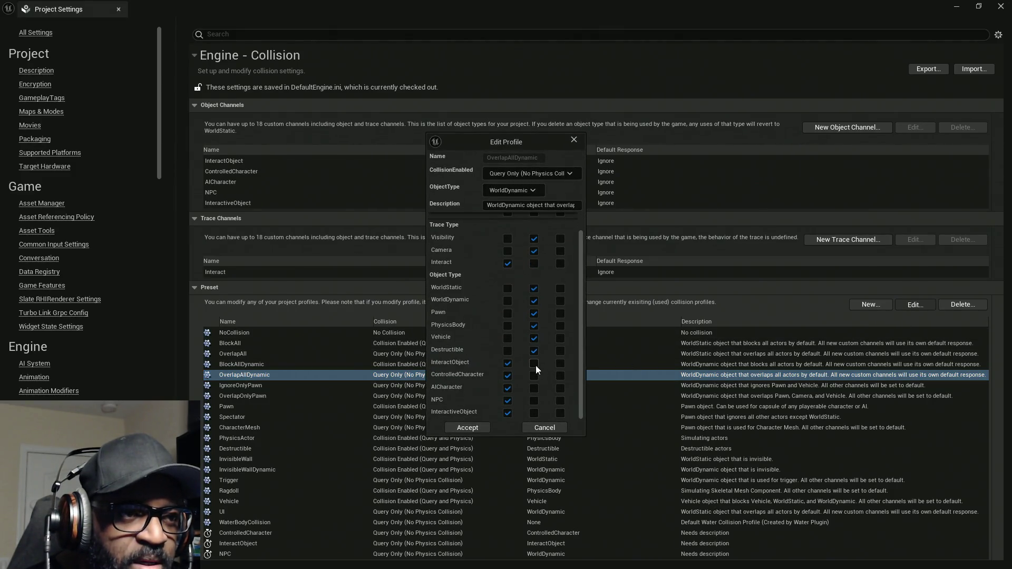
pyautogui.click(534, 376)
pyautogui.click(534, 388)
pyautogui.click(534, 401)
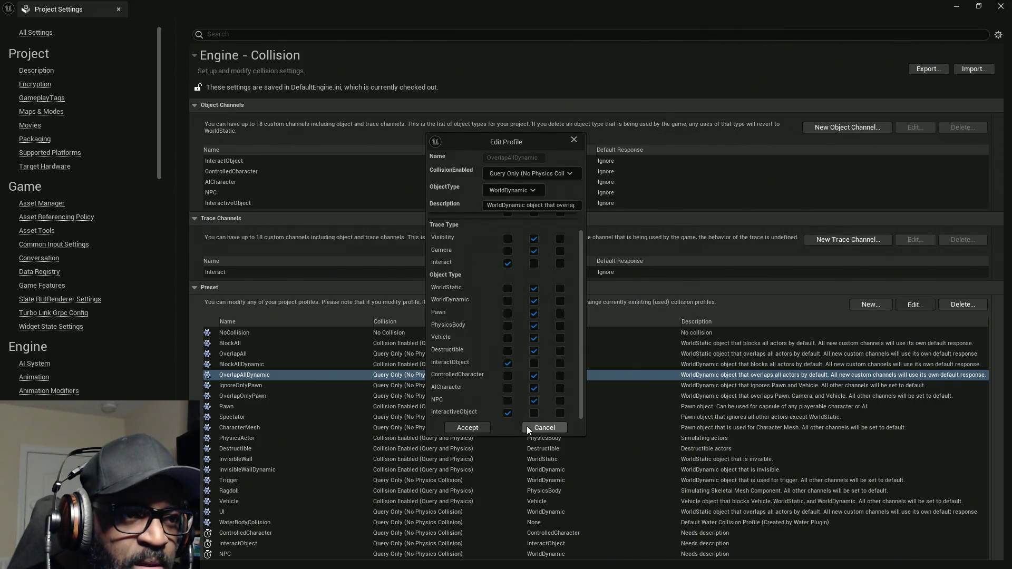
pyautogui.click(479, 425)
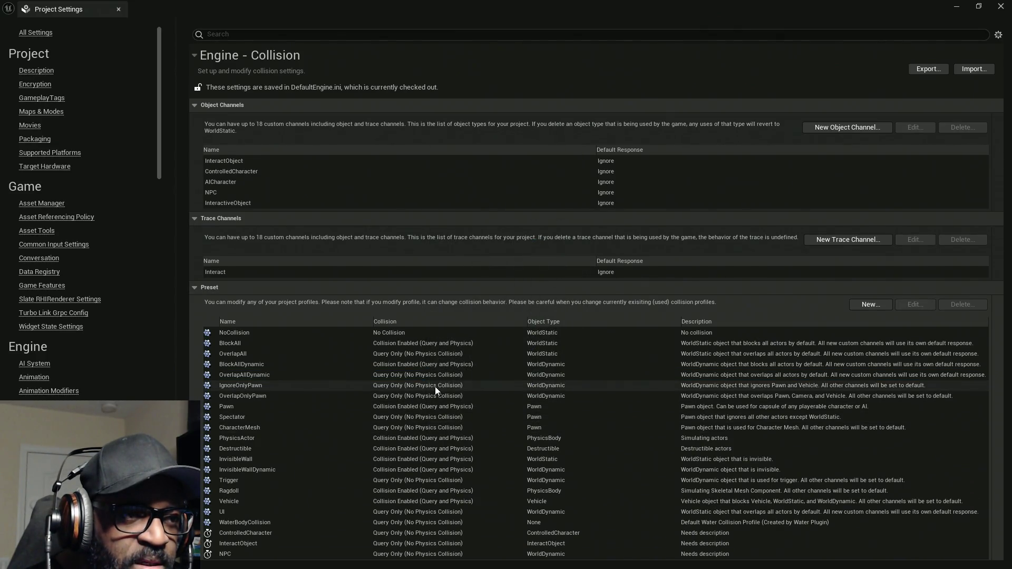
pyautogui.click(478, 383)
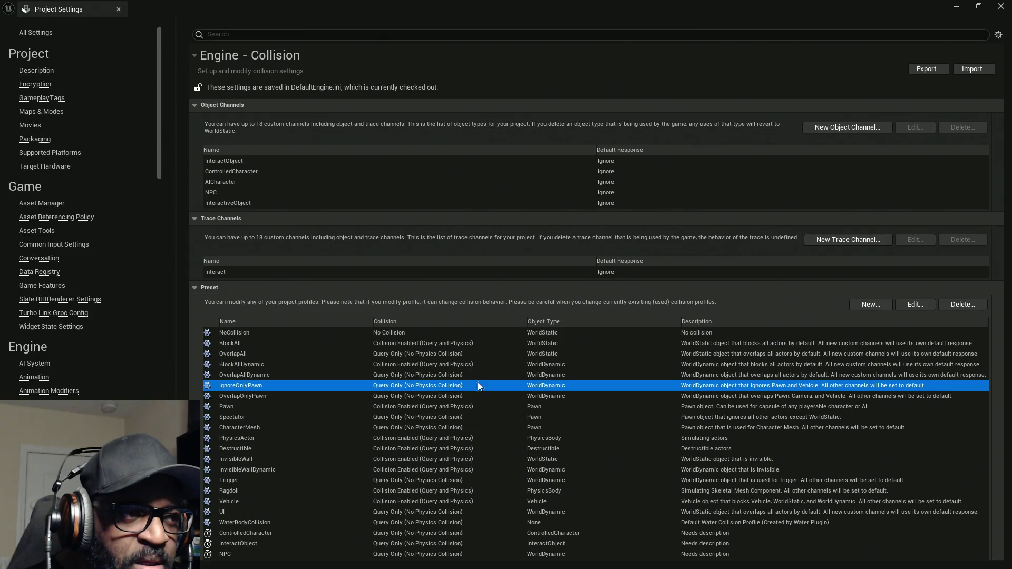
# Check IgnoreOnlyPawn unchanged, then make OverlapOnlyPawn overlap NPC
pyautogui.click(912, 305)
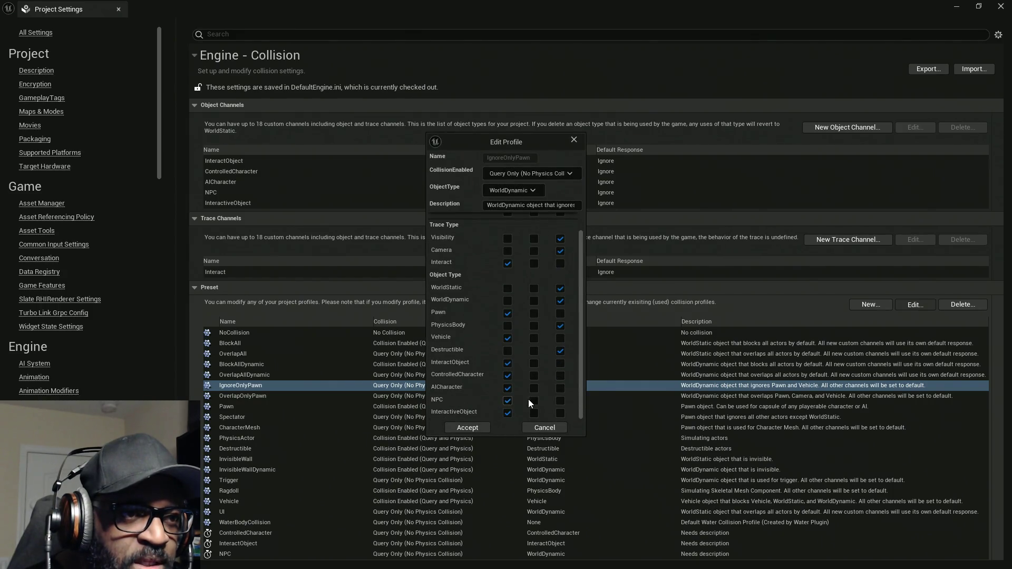
pyautogui.click(545, 429)
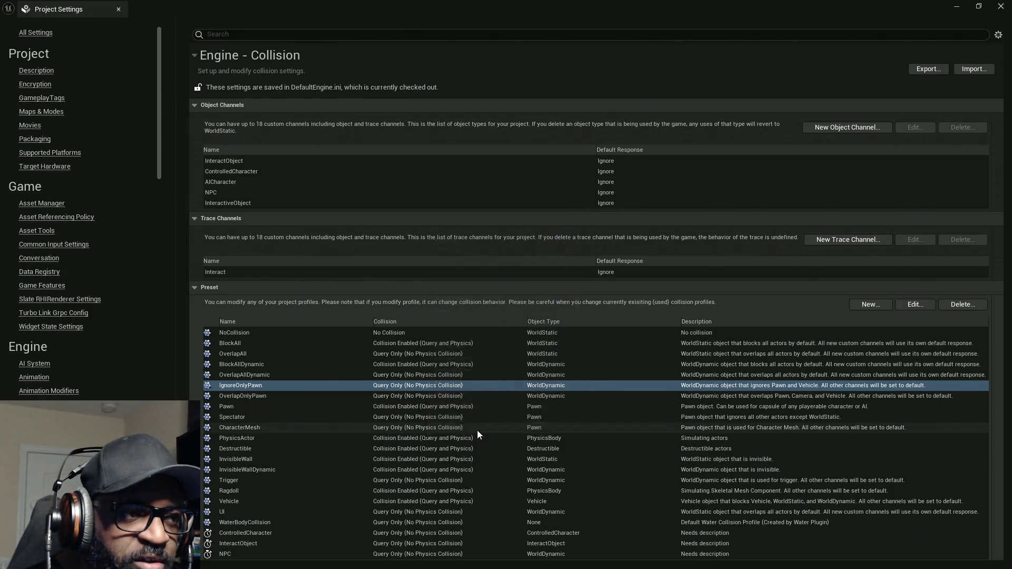
pyautogui.click(435, 396)
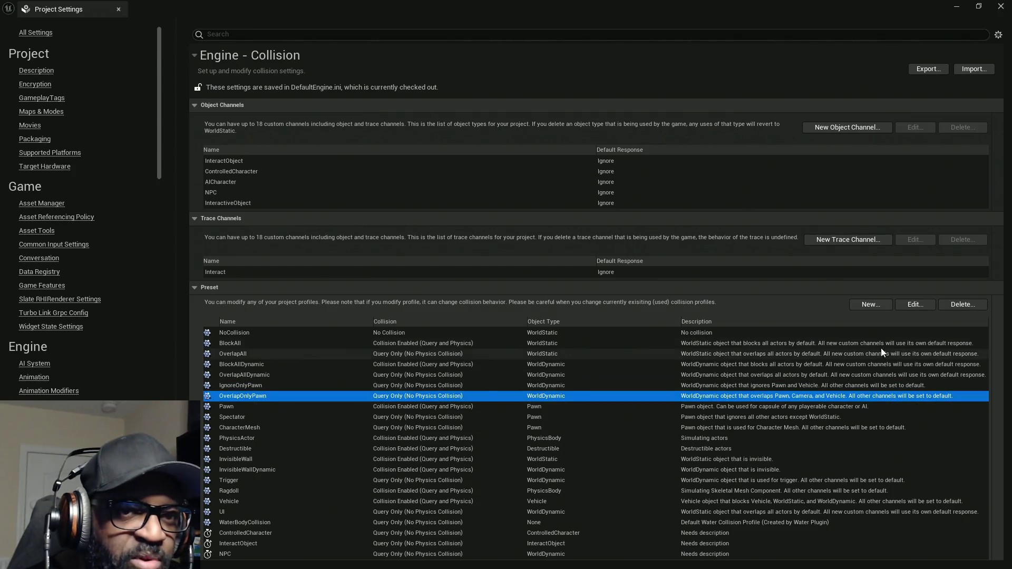
pyautogui.click(910, 305)
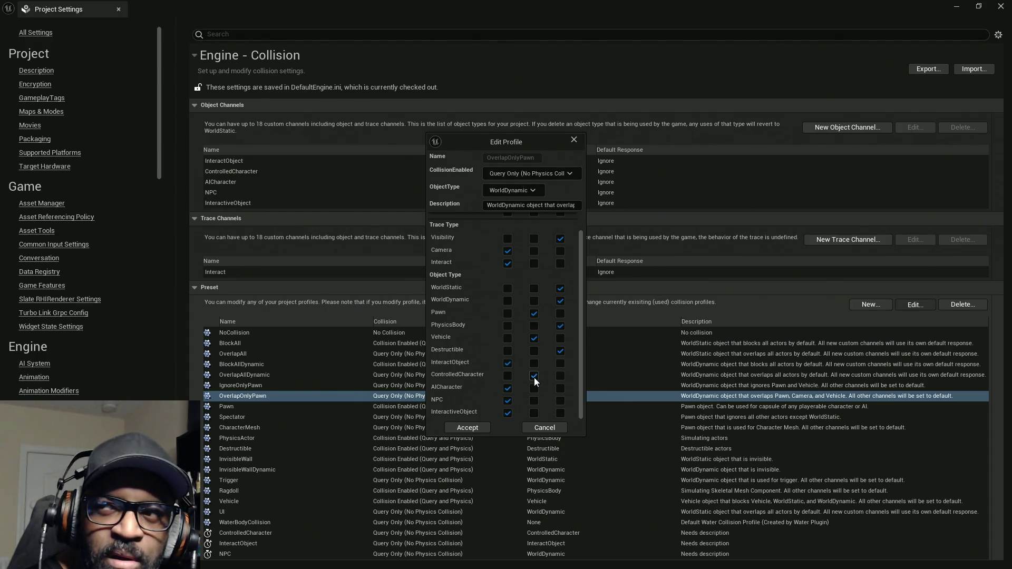
pyautogui.click(534, 401)
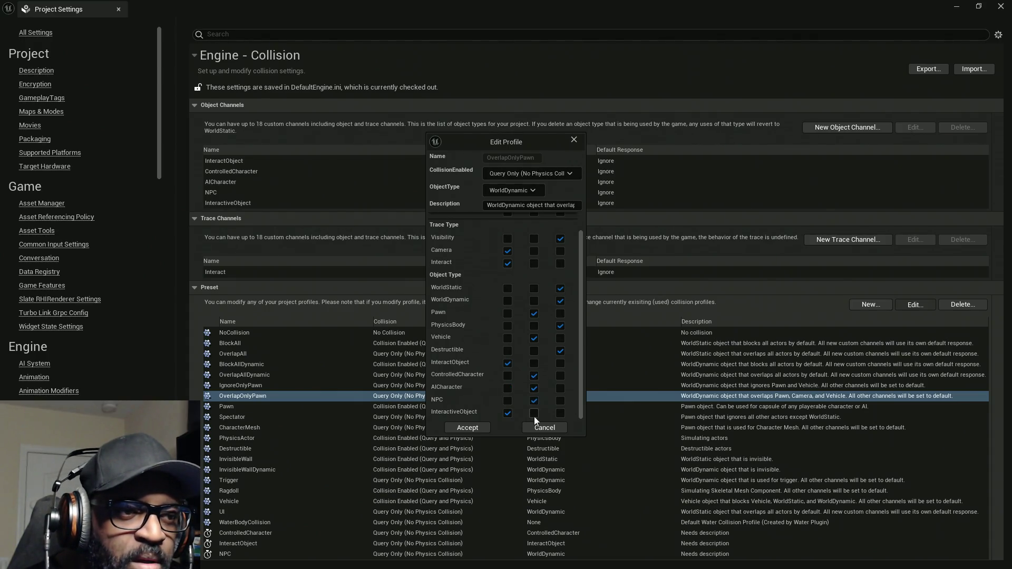
pyautogui.click(474, 428)
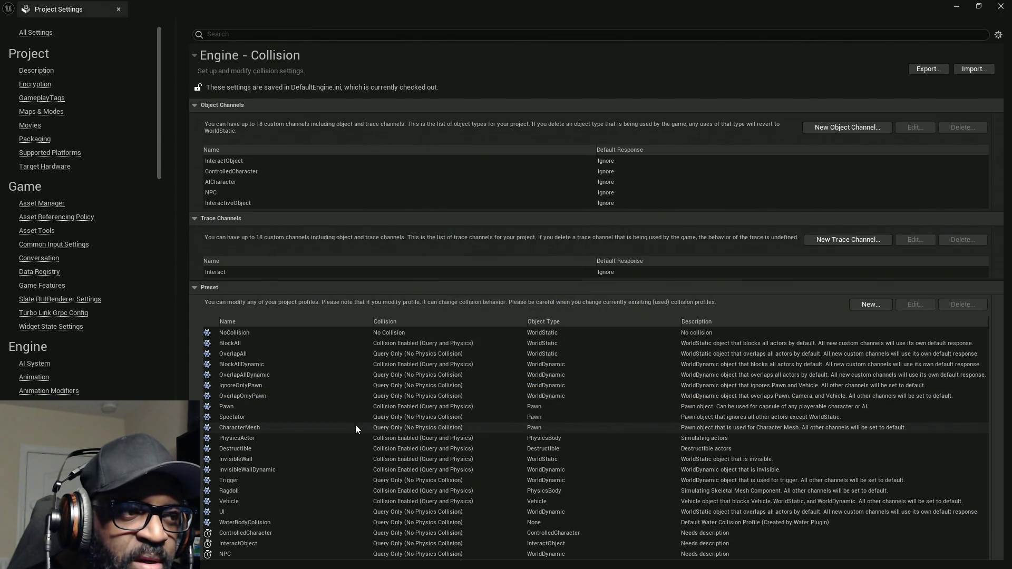
# Review the CharacterMesh profile's channel responses and accept it
pyautogui.click(438, 426)
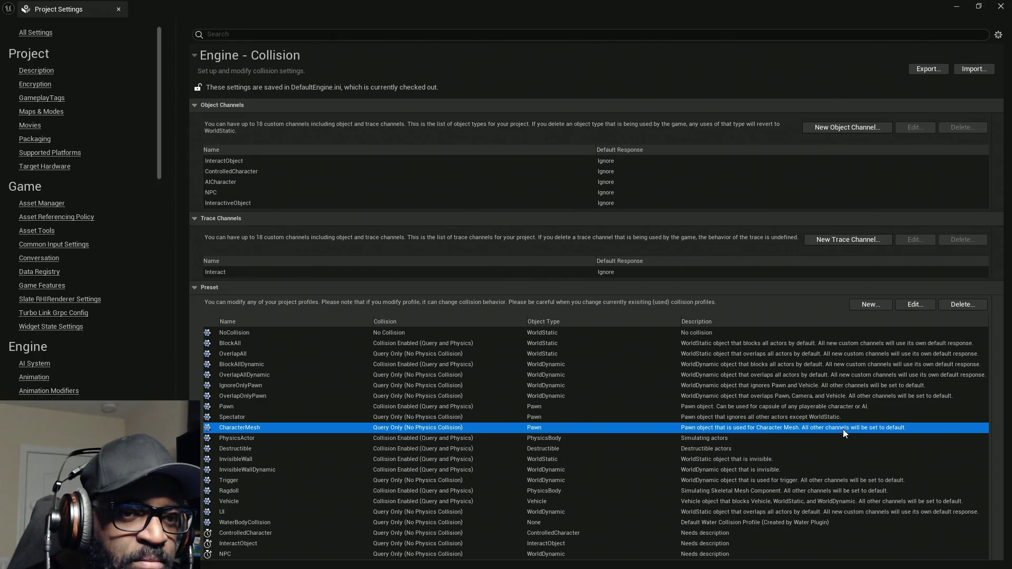
pyautogui.click(916, 306)
pyautogui.scroll(-1, 538, 384)
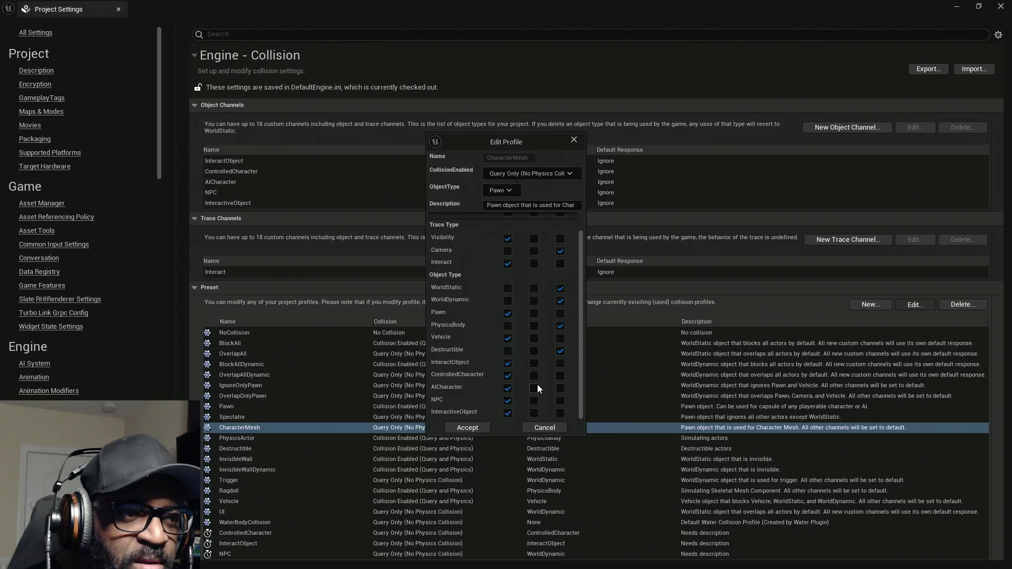
pyautogui.scroll(1, 522, 317)
pyautogui.scroll(-1, 526, 337)
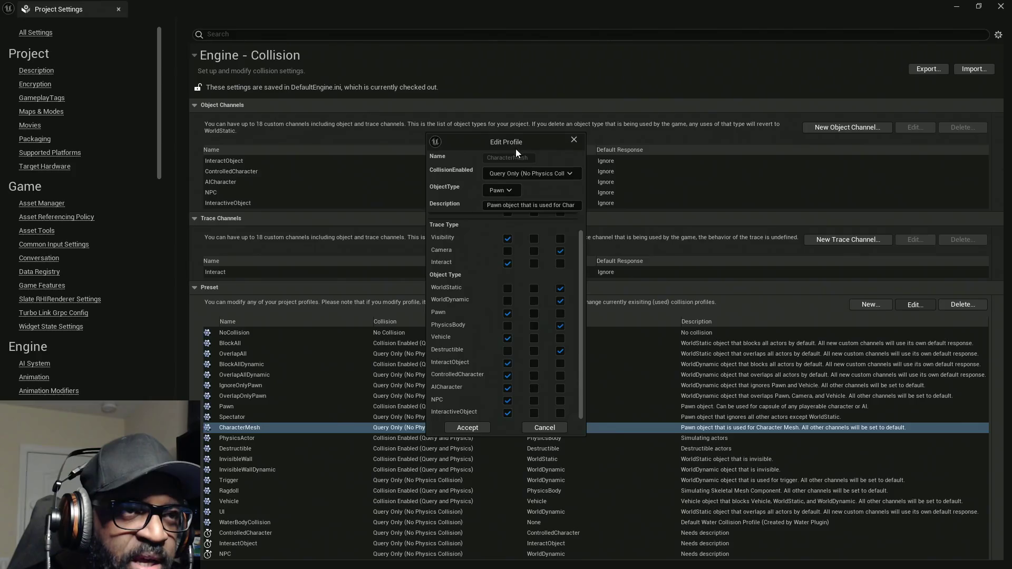
pyautogui.moveTo(518, 142)
pyautogui.mouseDown()
pyautogui.moveTo(508, 89)
pyautogui.moveTo(479, 108)
pyautogui.mouseUp()
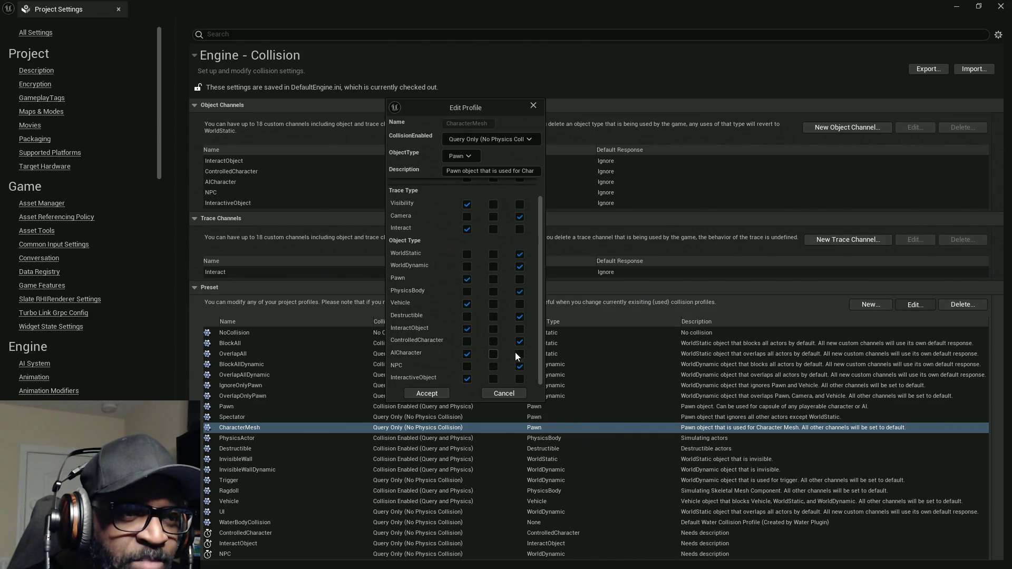
pyautogui.click(436, 394)
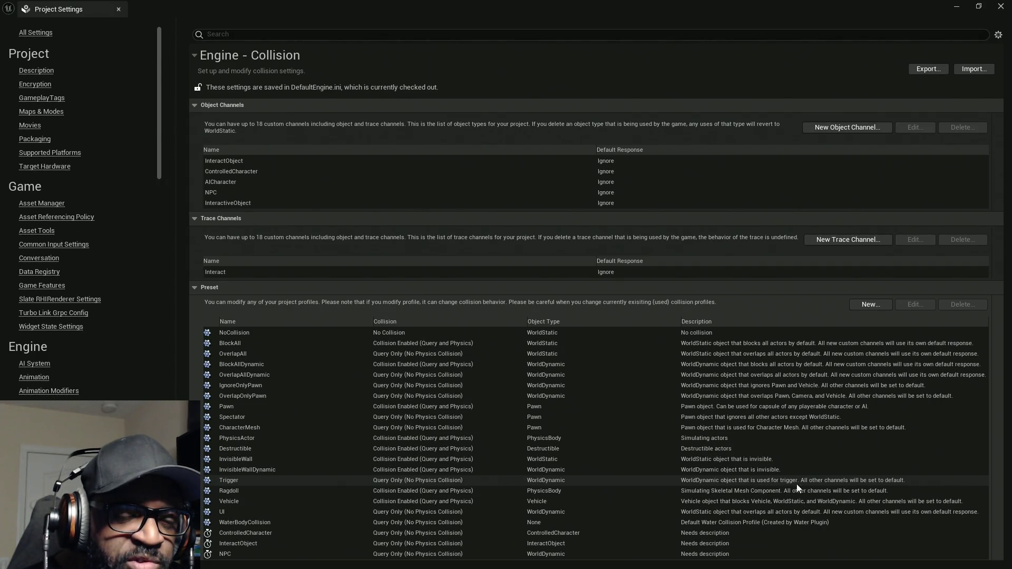
pyautogui.click(764, 481)
pyautogui.click(916, 306)
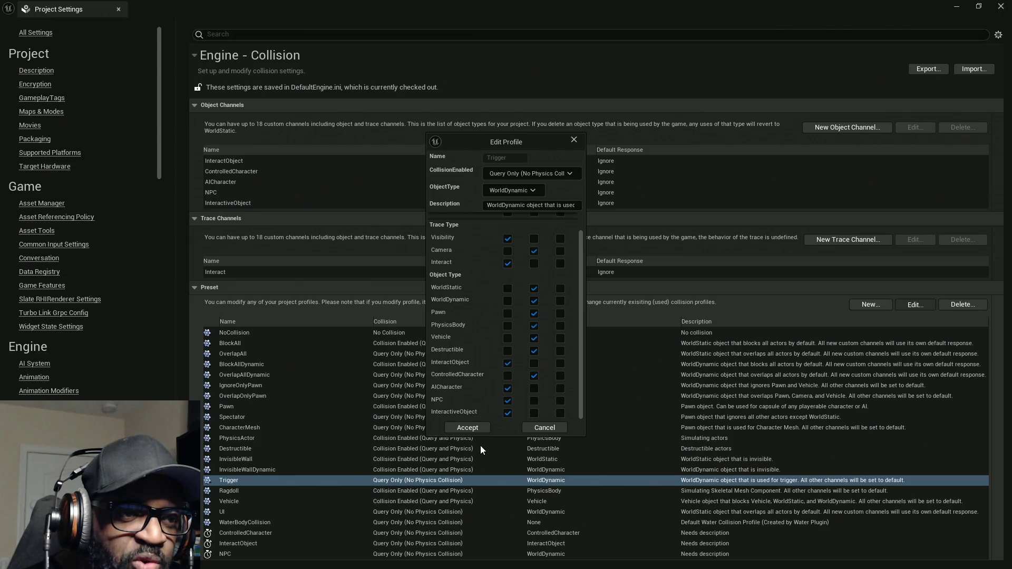
pyautogui.click(467, 427)
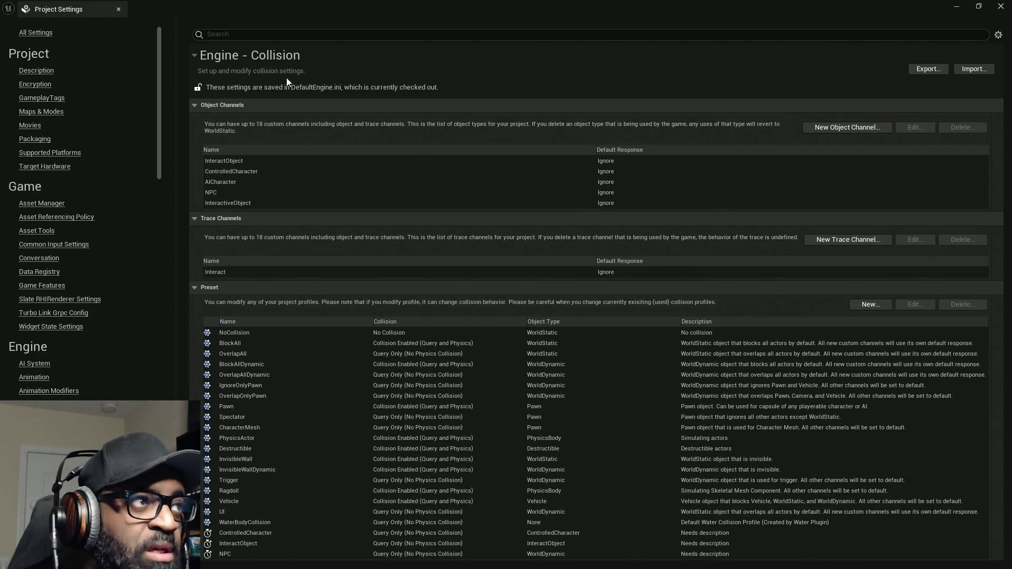
# Close Project Settings, clear the Message Log, select the red spline, and maximise BP_Lance
pyautogui.click(1001, 7)
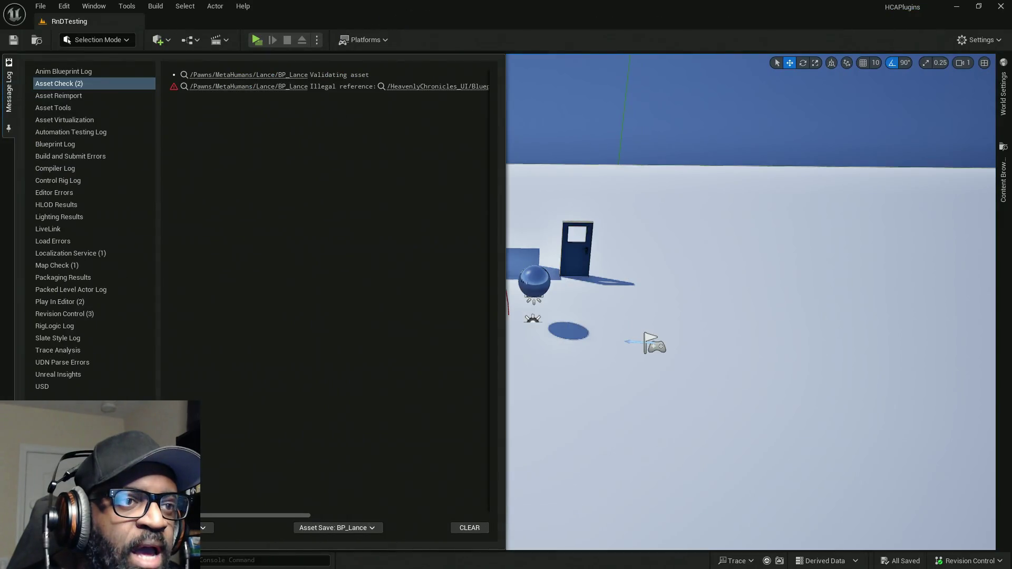
pyautogui.click(468, 528)
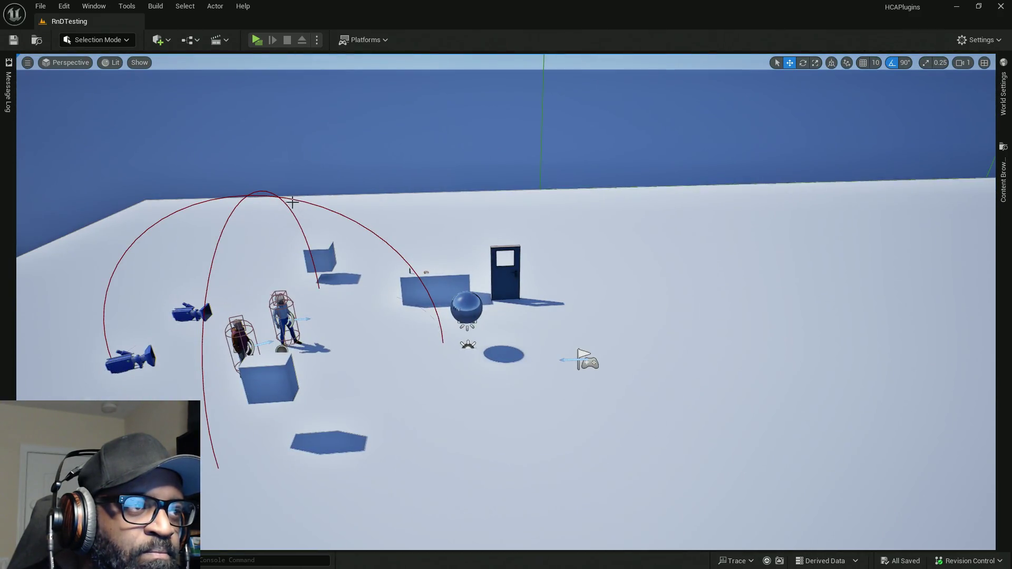
pyautogui.click(247, 196)
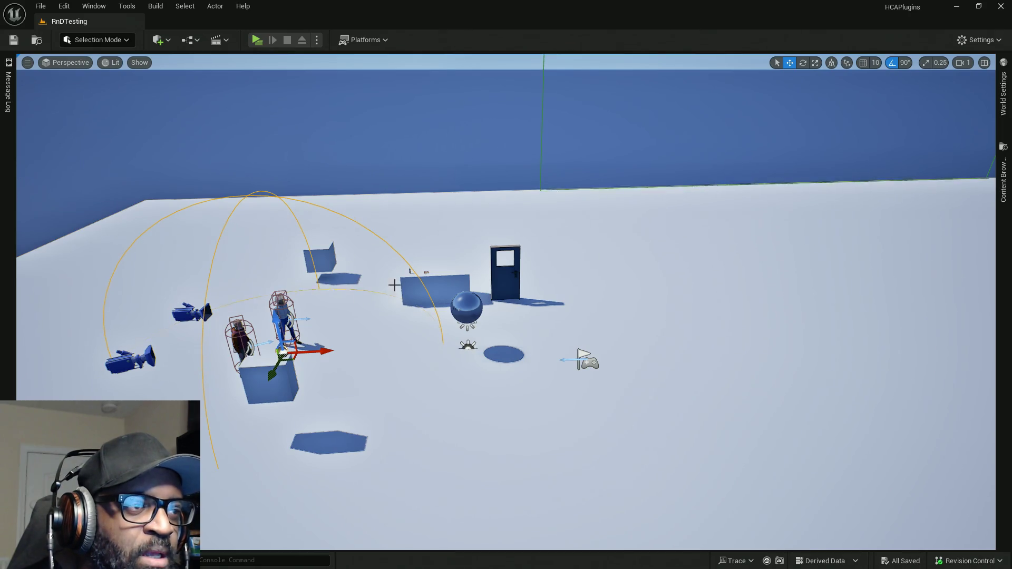
pyautogui.hotkey('alt', 'Tab')
pyautogui.doubleClick(773, 2)
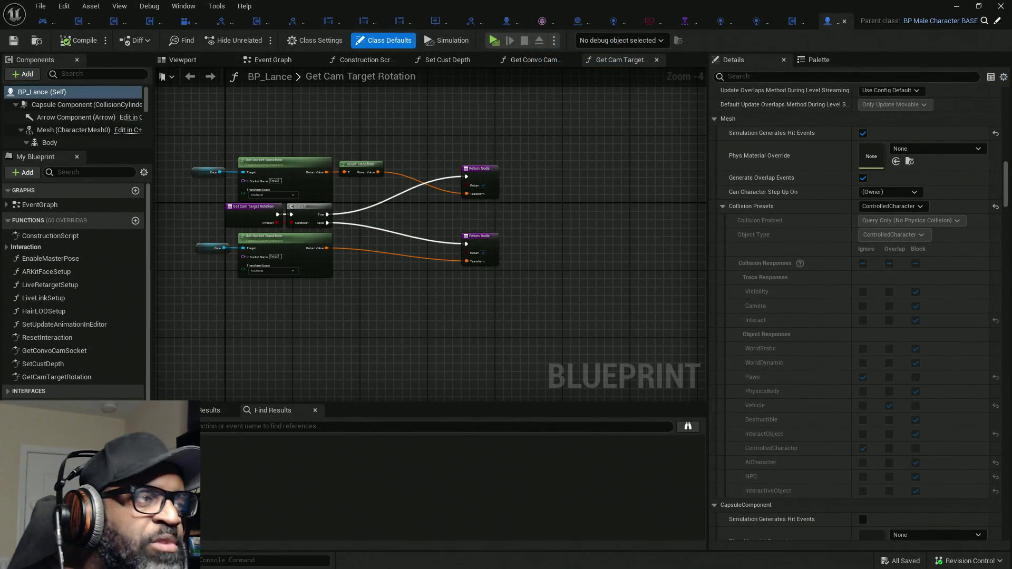
pyautogui.hotkey('alt', 'Tab')
pyautogui.hotkey('alt', 'Tab')
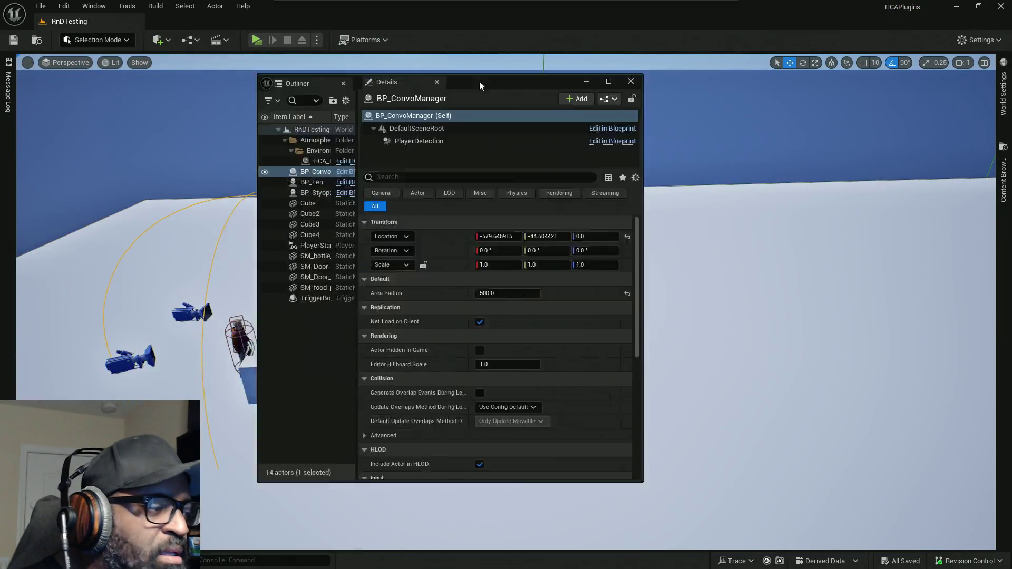
pyautogui.doubleClick(479, 81)
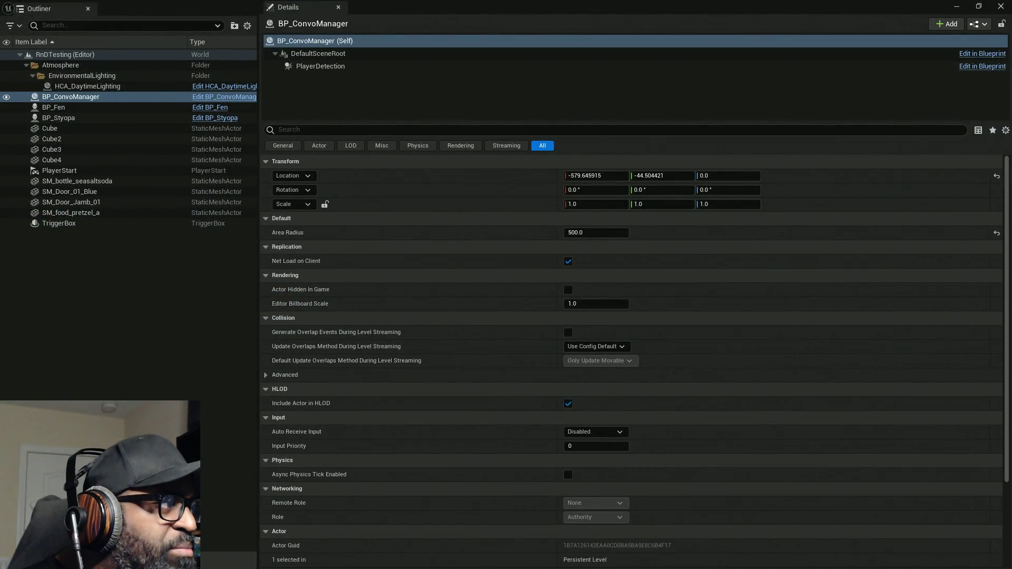
pyautogui.click(982, 65)
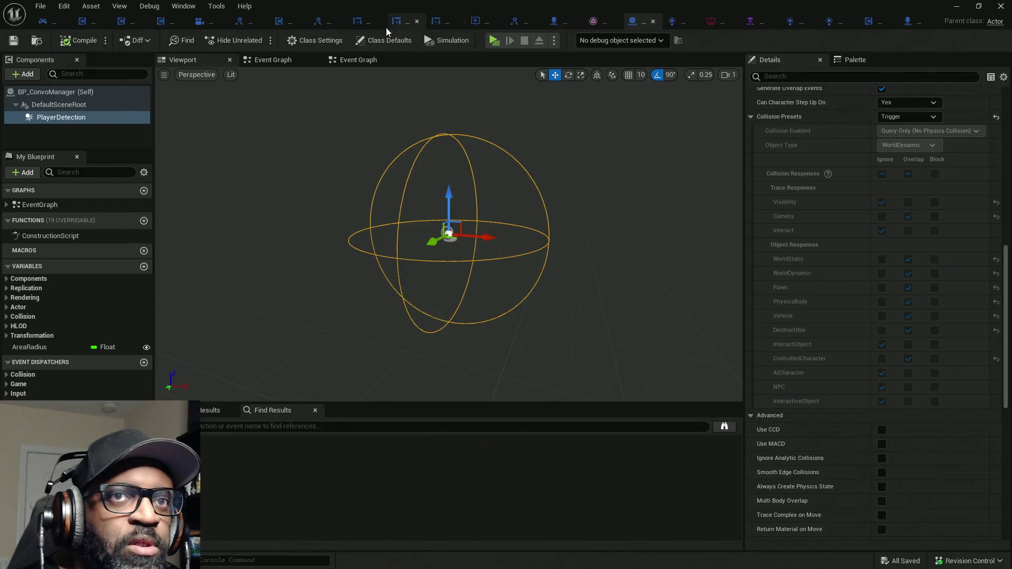
pyautogui.click(910, 25)
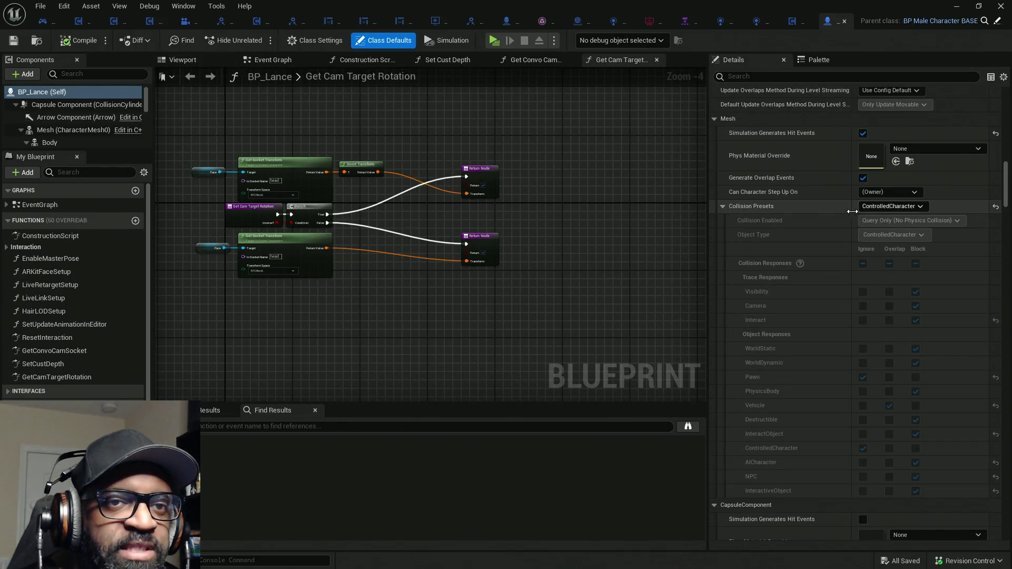
# In HC_PlayerController's Event Graph, shift the nodes after OnPossessedPawnChanged to the right
pyautogui.click(42, 24)
pyautogui.moveTo(316, 229)
pyautogui.mouseDown()
pyautogui.moveTo(579, 232)
pyautogui.moveTo(575, 220)
pyautogui.moveTo(428, 201)
pyautogui.mouseUp()
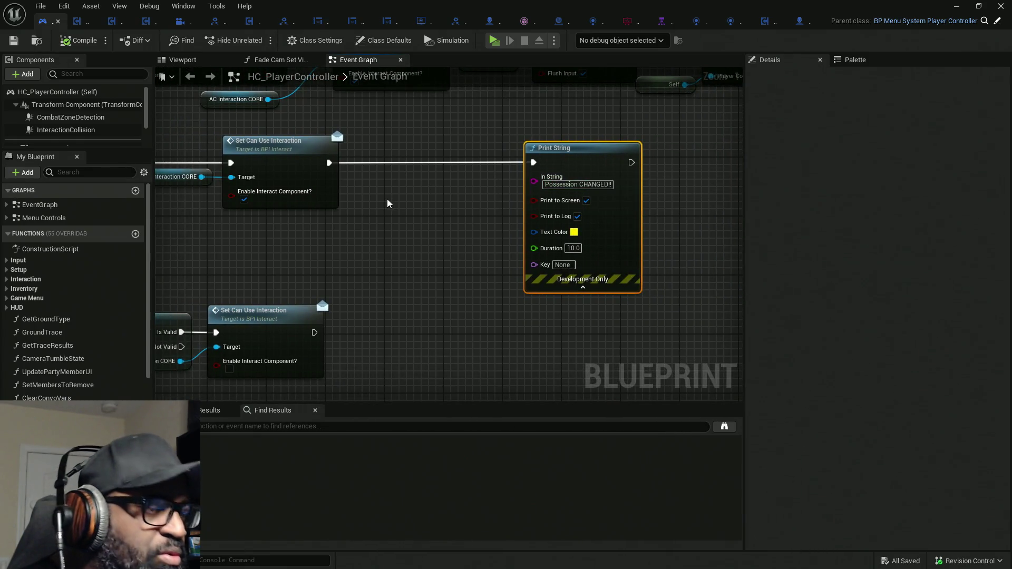
pyautogui.moveTo(387, 200); pyautogui.dragTo(494, 210)
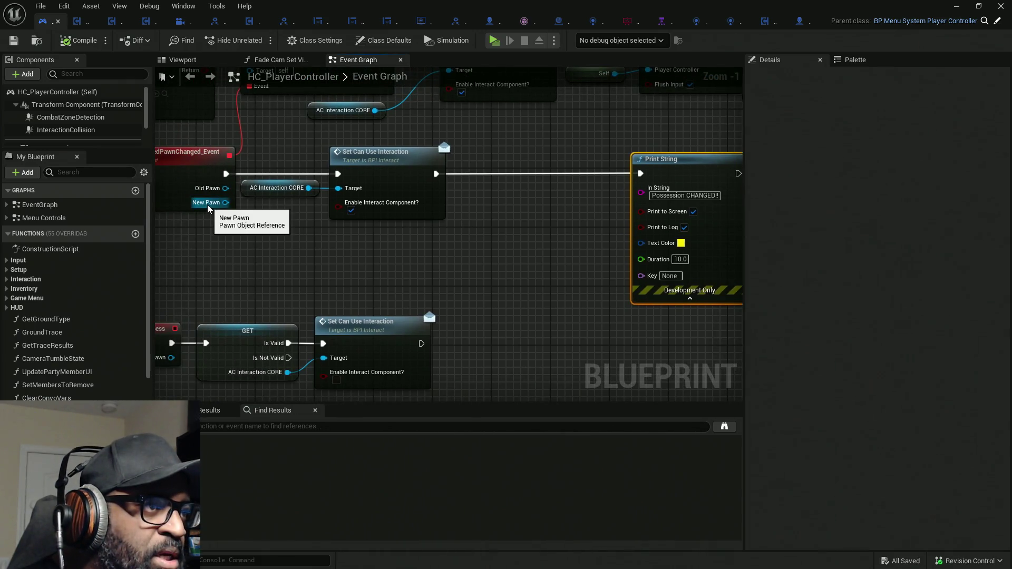
pyautogui.moveTo(208, 206)
pyautogui.mouseDown()
pyautogui.moveTo(521, 236)
pyautogui.moveTo(498, 252)
pyautogui.moveTo(514, 215)
pyautogui.moveTo(465, 182)
pyautogui.moveTo(489, 214)
pyautogui.moveTo(342, 332)
pyautogui.moveTo(477, 327)
pyautogui.mouseUp()
pyautogui.moveTo(236, 177)
pyautogui.mouseDown()
pyautogui.moveTo(477, 221)
pyautogui.moveTo(445, 237)
pyautogui.moveTo(297, 223)
pyautogui.moveTo(281, 210)
pyautogui.mouseUp()
pyautogui.press('Escape')
pyautogui.moveTo(283, 144); pyautogui.dragTo(422, 206)
pyautogui.moveTo(423, 164); pyautogui.dragTo(733, 163)
# Add and delete a SET Spawn Collision Handling Method node, then search 'set colliu' from Old Pawn
pyautogui.moveTo(238, 184); pyautogui.dragTo(298, 179)
pyautogui.write('set colli')
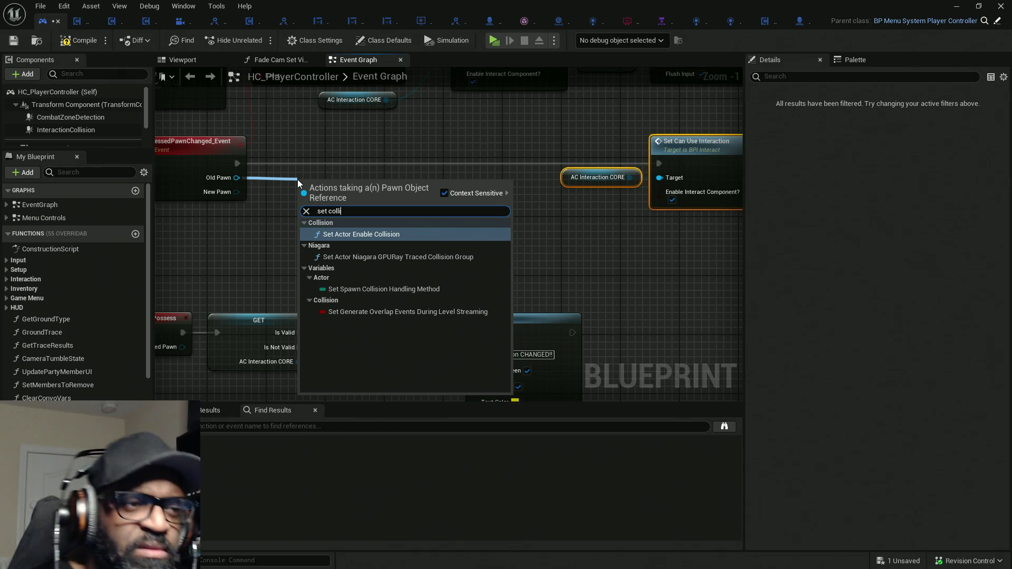
pyautogui.click(433, 290)
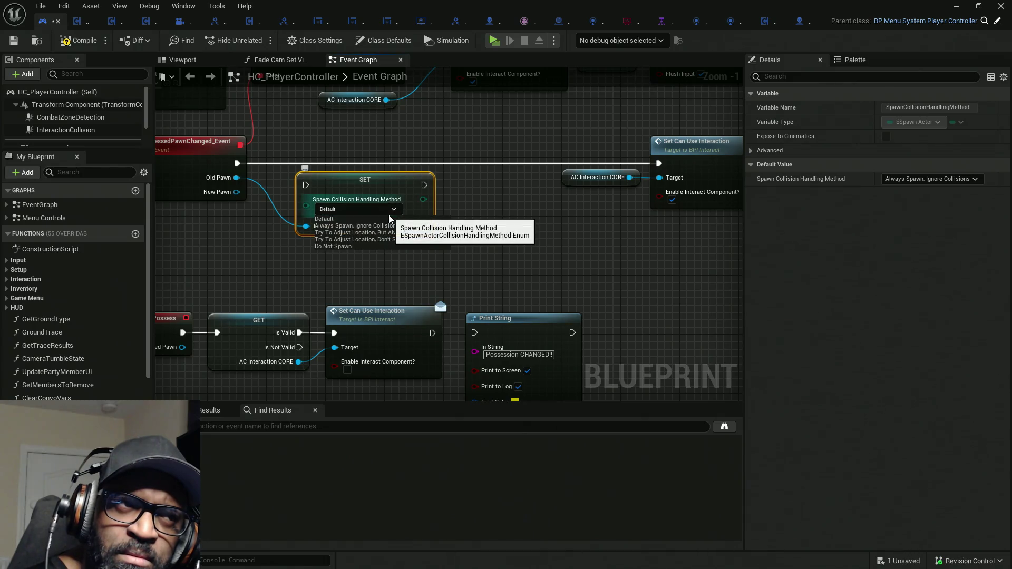
pyautogui.moveTo(407, 178); pyautogui.dragTo(399, 179)
pyautogui.press('Delete')
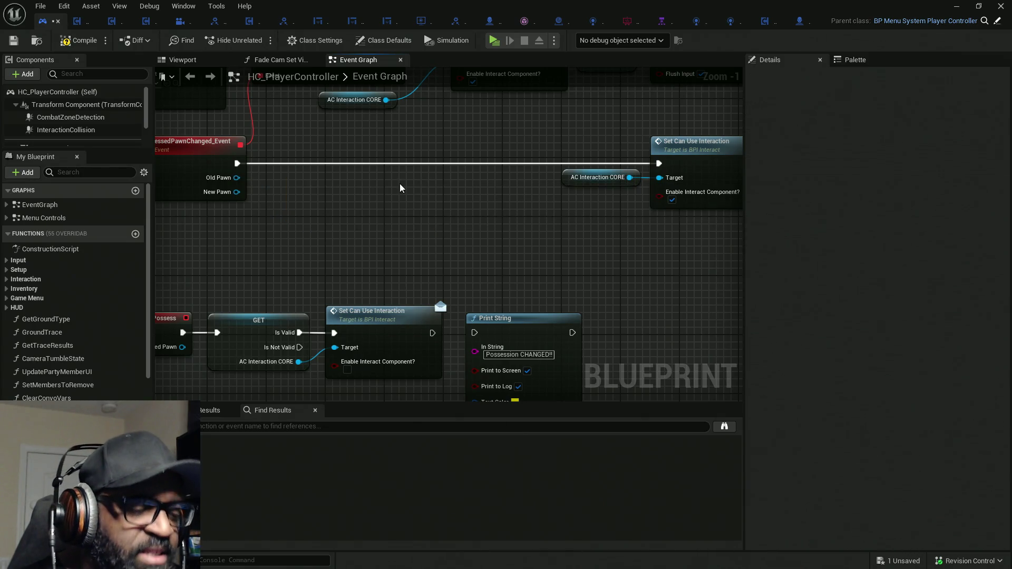
pyautogui.moveTo(236, 177); pyautogui.dragTo(293, 205)
pyautogui.write('set colliu')
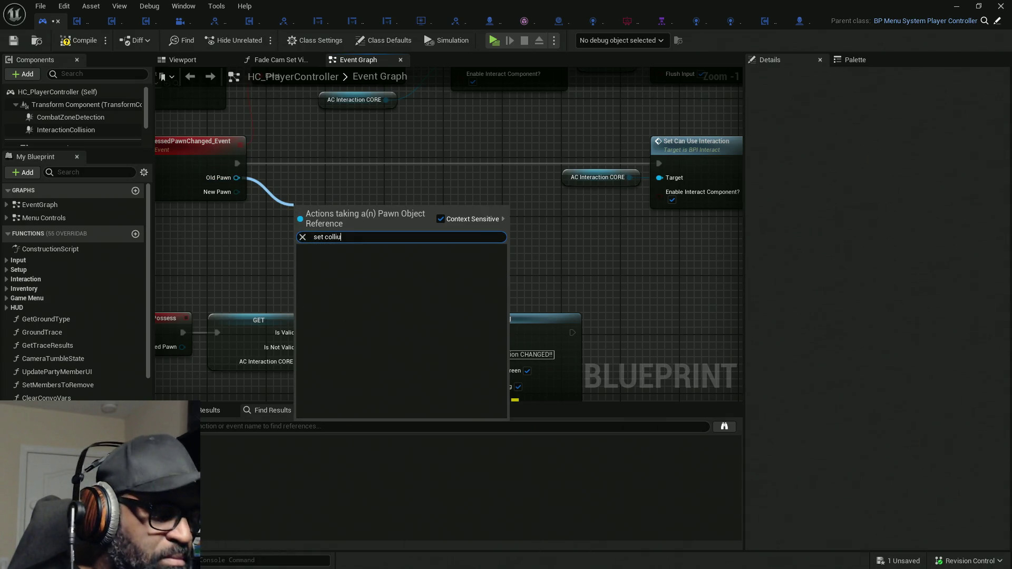
# Narrow the Old Pawn action search to 'colli' and browse the collision matches
pyautogui.press('BackSpace')
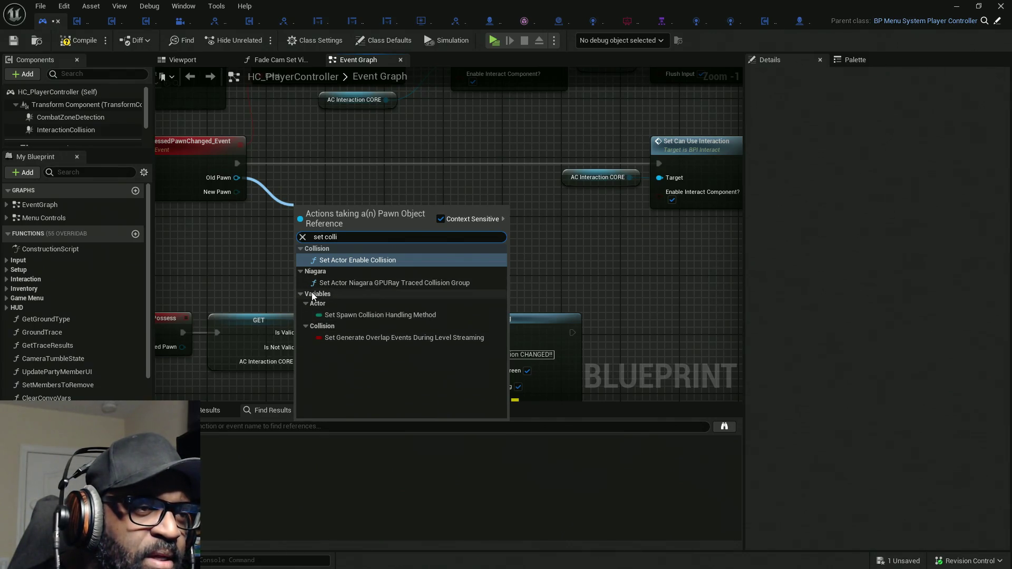
pyautogui.doubleClick(319, 237)
pyautogui.press('BackSpace')
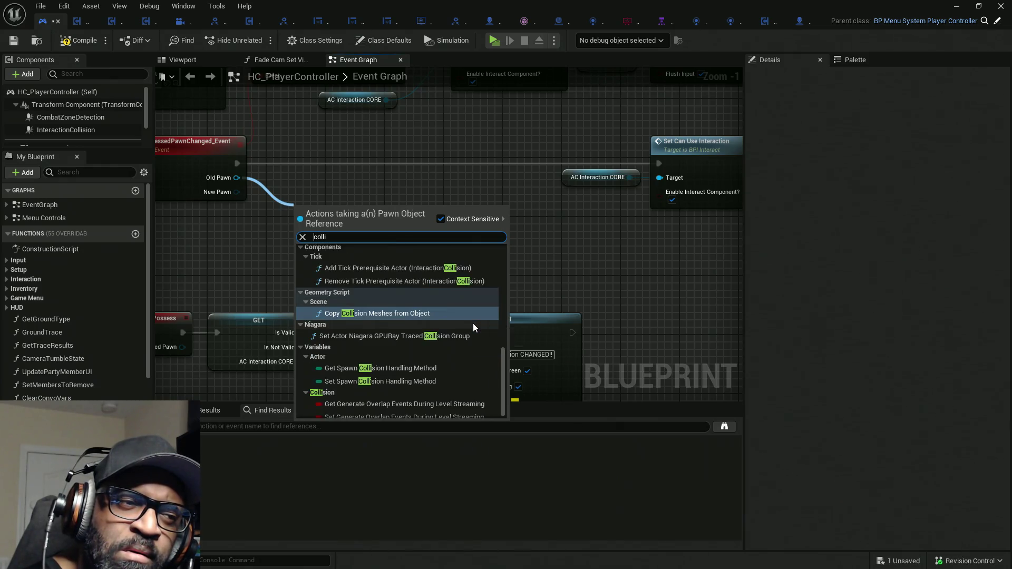
pyautogui.scroll(-2, 472, 326)
pyautogui.scroll(1, 473, 323)
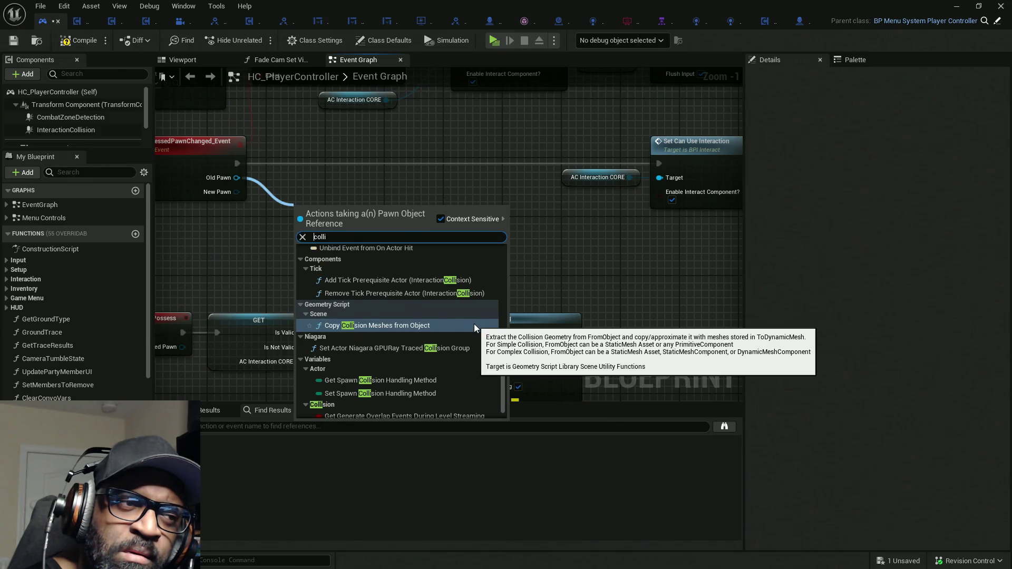
pyautogui.scroll(4, 374, 323)
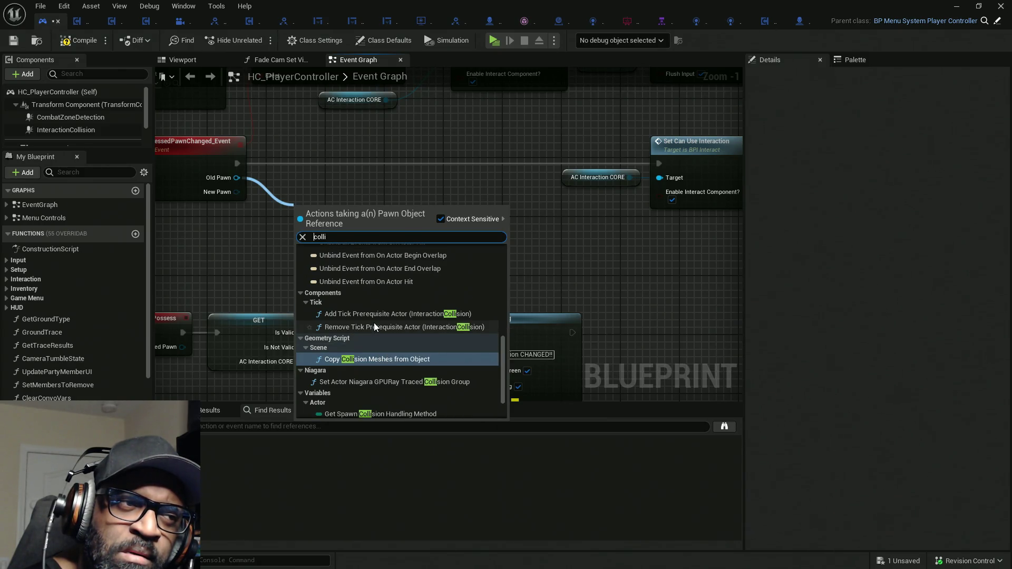
pyautogui.scroll(5, 376, 322)
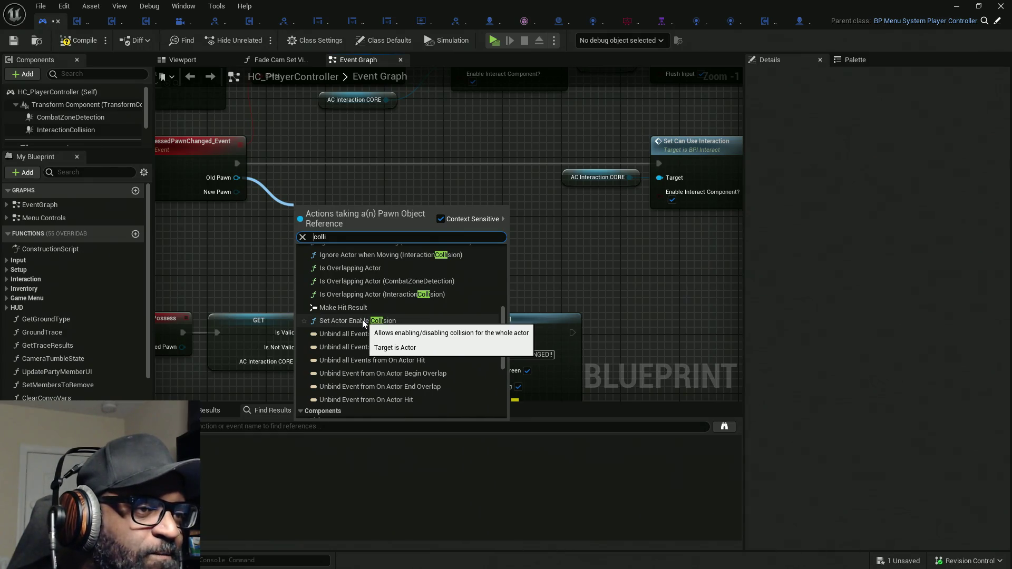
pyautogui.scroll(4, 363, 323)
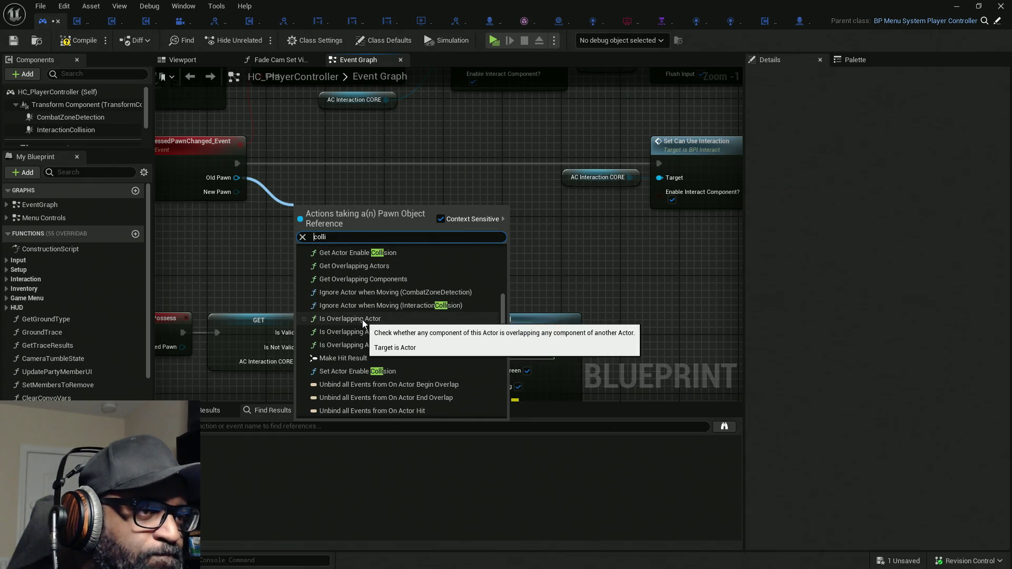
pyautogui.scroll(1, 378, 315)
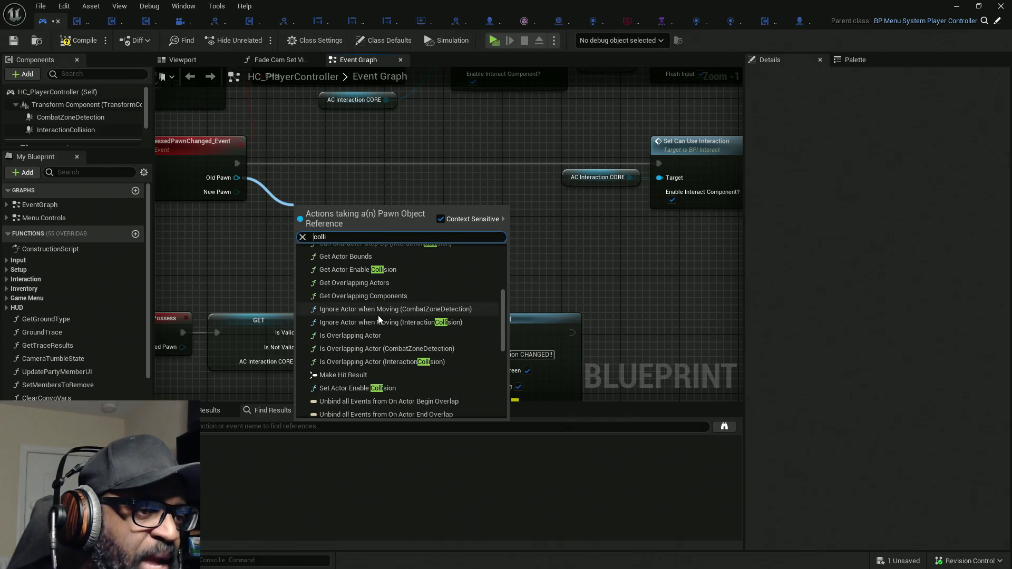
pyautogui.scroll(1, 379, 319)
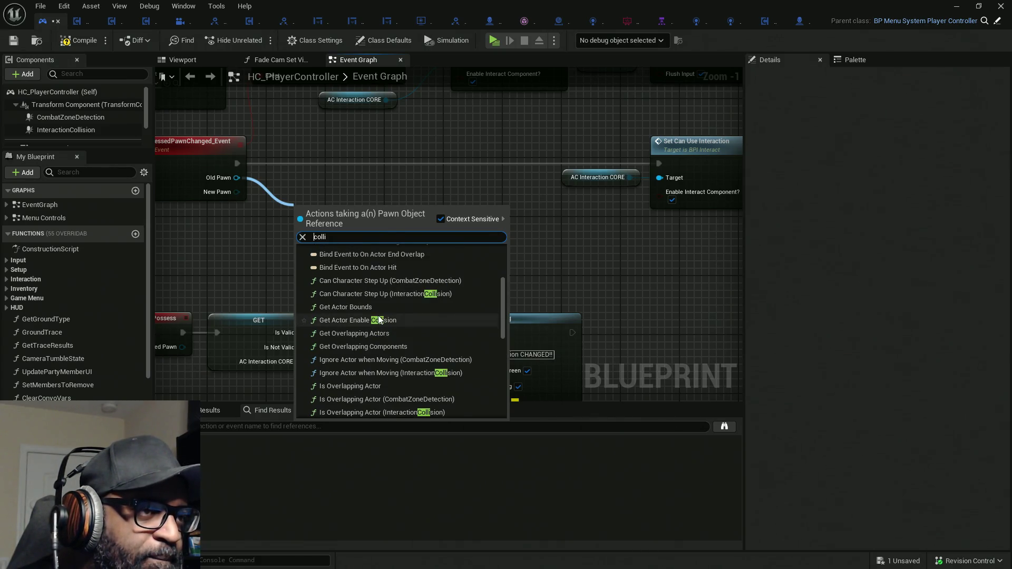
pyautogui.scroll(3, 379, 318)
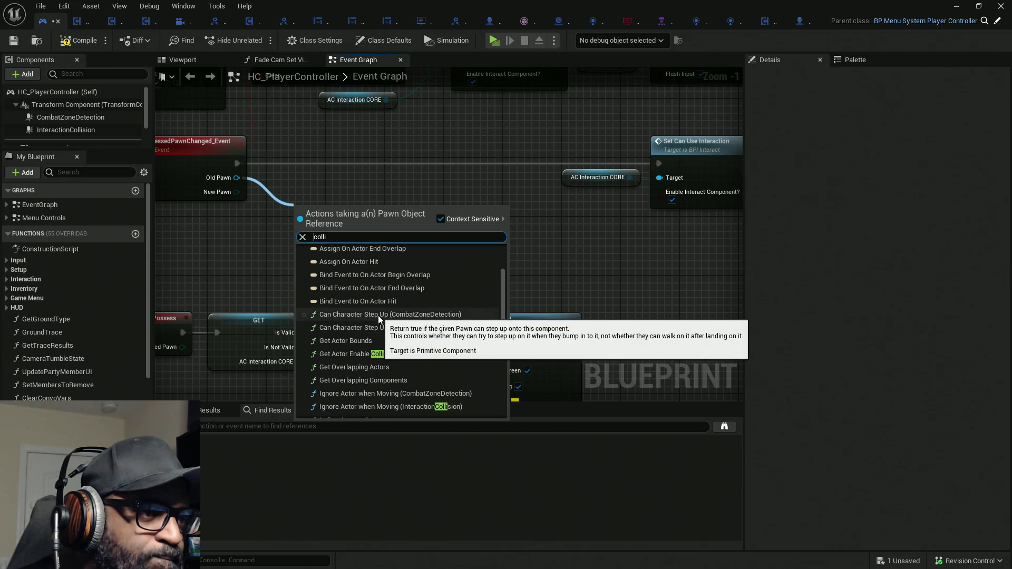
pyautogui.scroll(3, 378, 316)
pyautogui.scroll(-5, 378, 315)
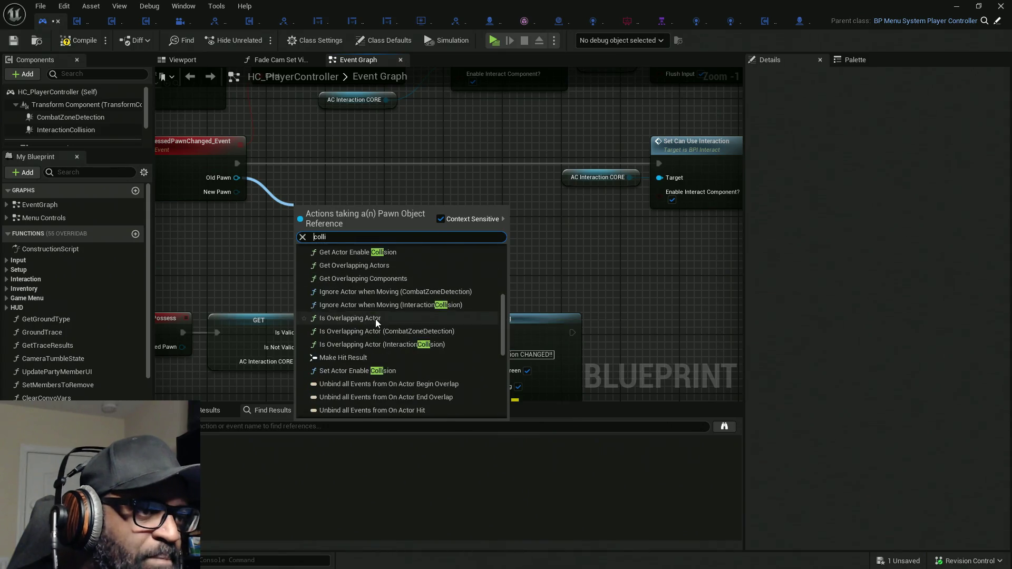
# Try a Set Actor Enable Collision node from Old Pawn, delete it, and go to BP_Lance
pyautogui.click(354, 372)
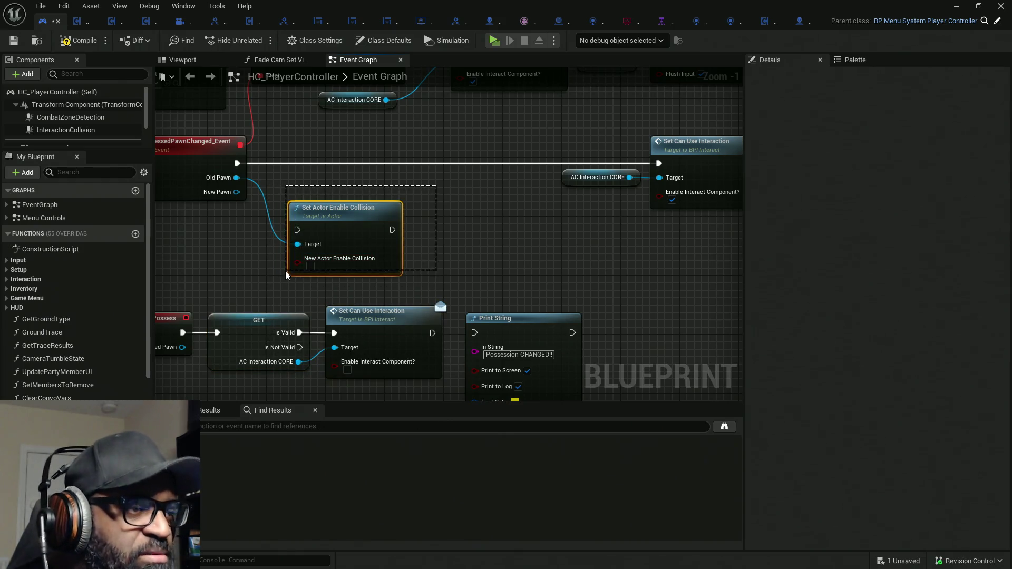
pyautogui.press('Delete')
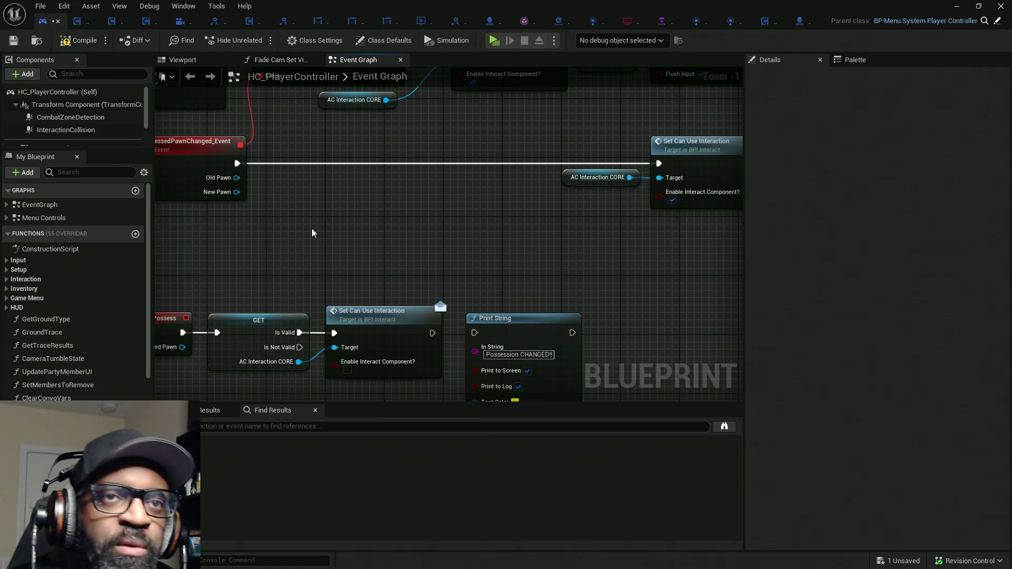
pyautogui.click(800, 23)
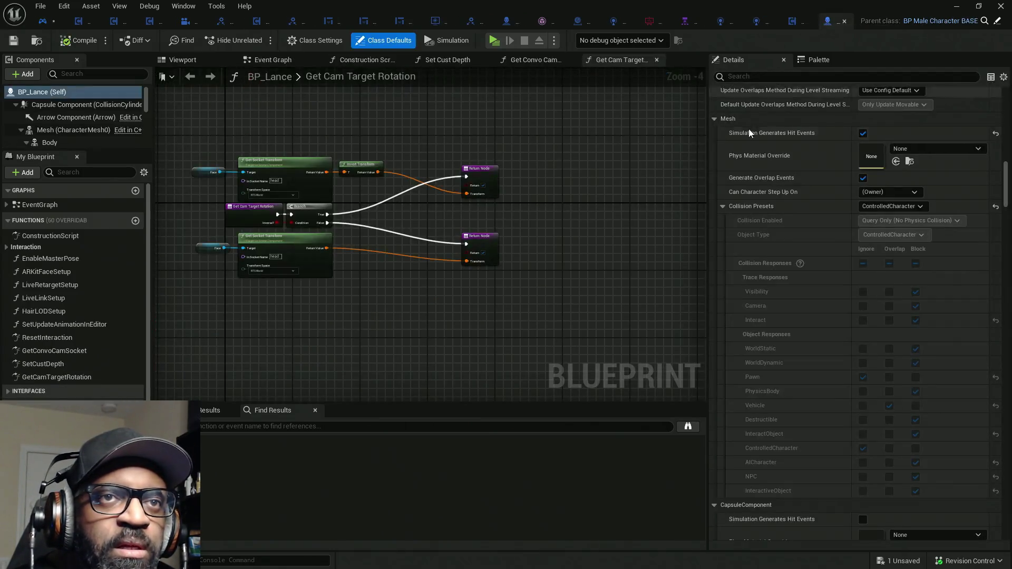
# Filter BP_Lance's Palette to 'set collision' and free up empty graph space
pyautogui.click(817, 59)
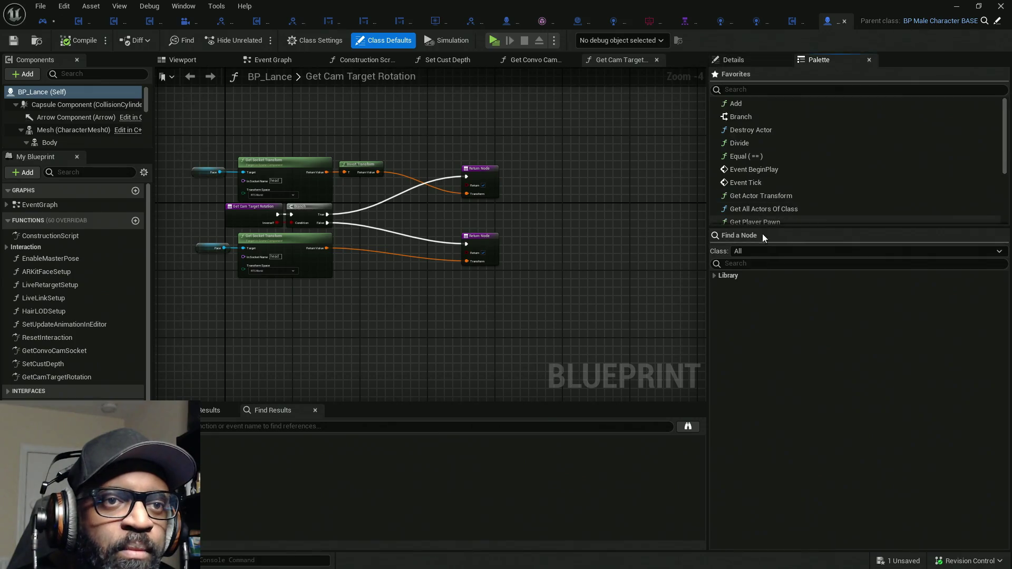
pyautogui.write('set coll')
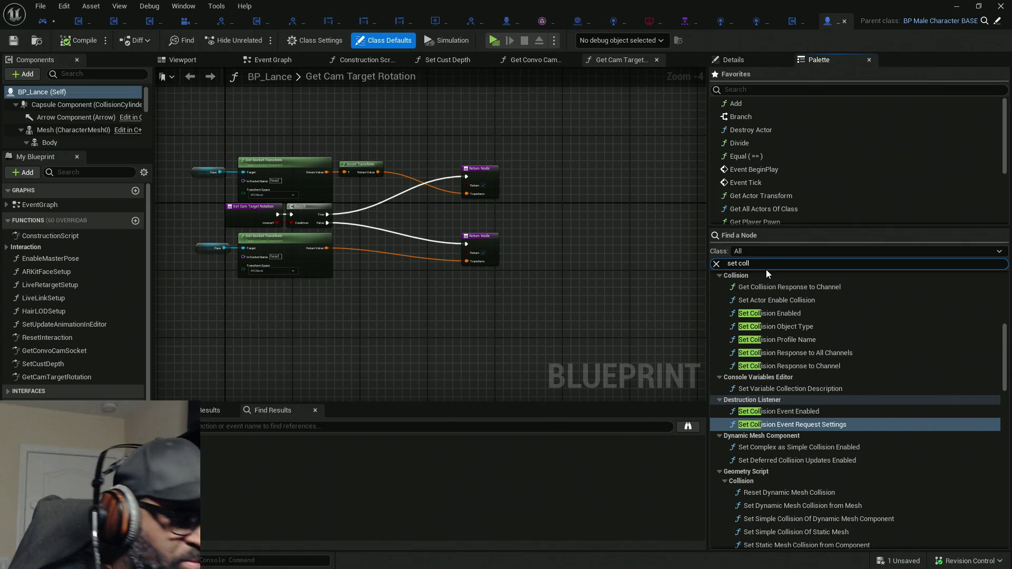
pyautogui.write('i')
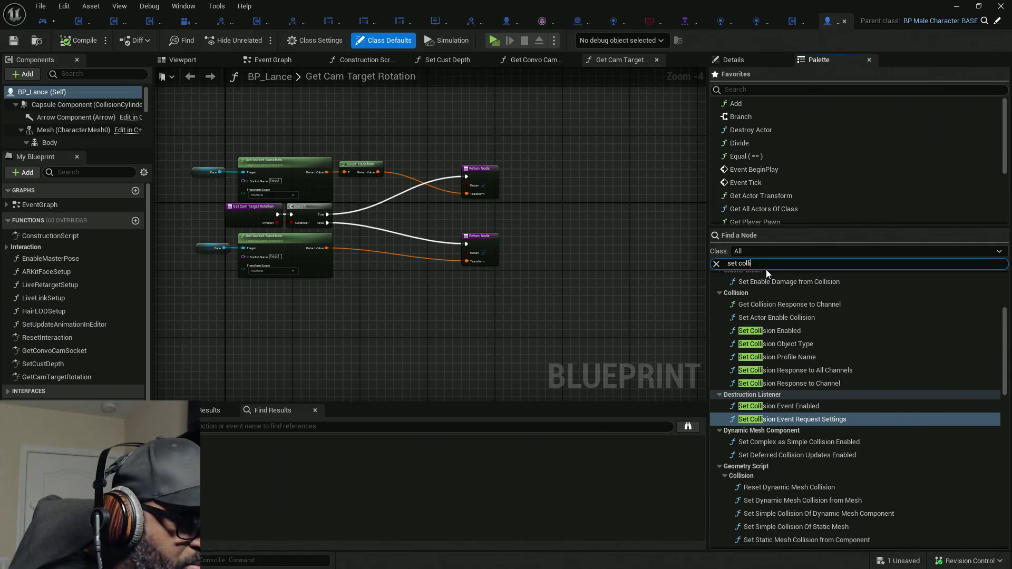
pyautogui.write('son')
pyautogui.press('BackSpace')
pyautogui.press('BackSpace')
pyautogui.press('BackSpace')
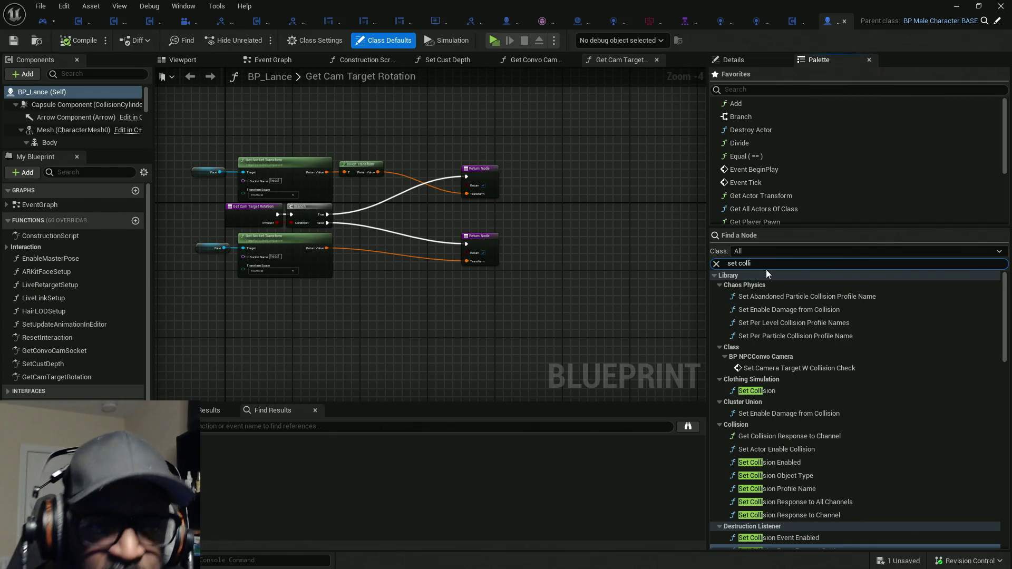
pyautogui.write('sion')
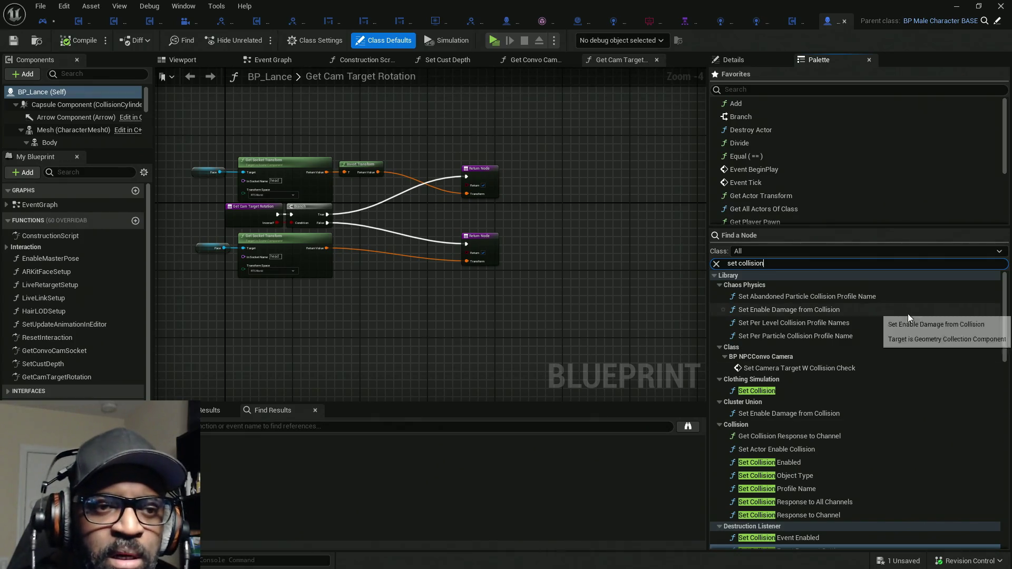
pyautogui.moveTo(400, 266); pyautogui.dragTo(337, 199)
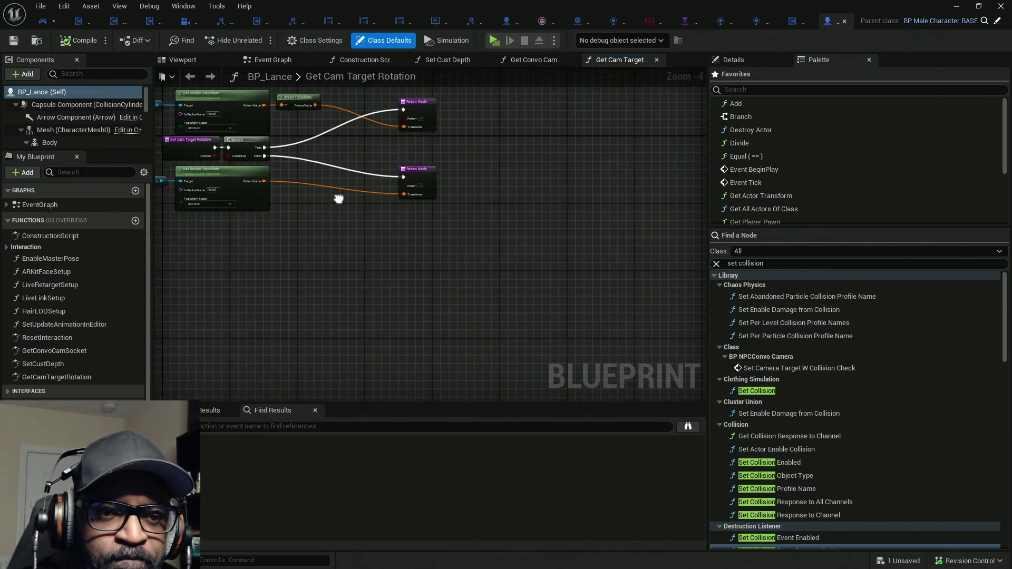
# Place a Set Collision Response to All Channels node, check its Ignore response, then delete it
pyautogui.moveTo(829, 504); pyautogui.dragTo(505, 223)
pyautogui.scroll(4, 538, 252)
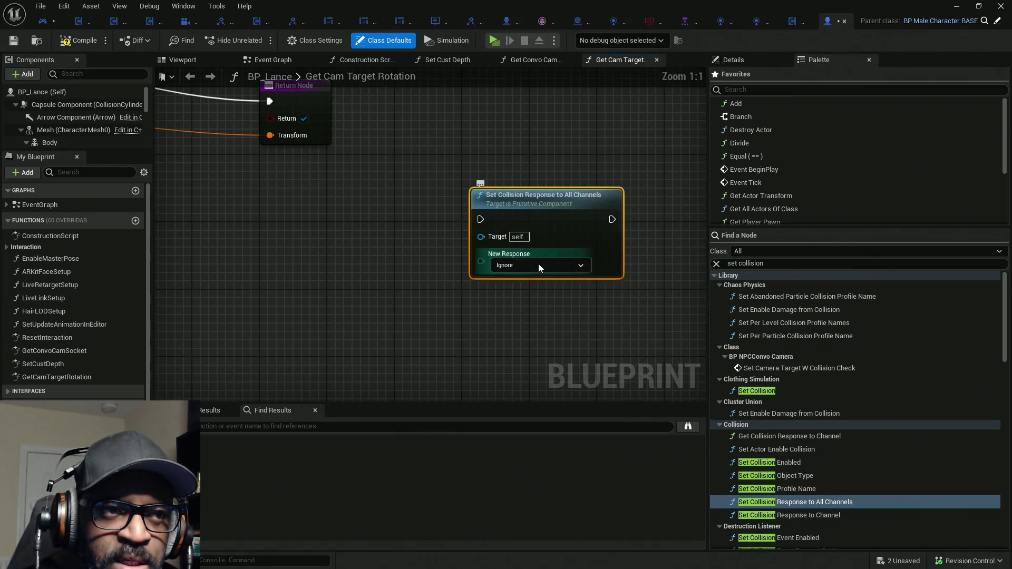
pyautogui.click(538, 263)
pyautogui.click(557, 346)
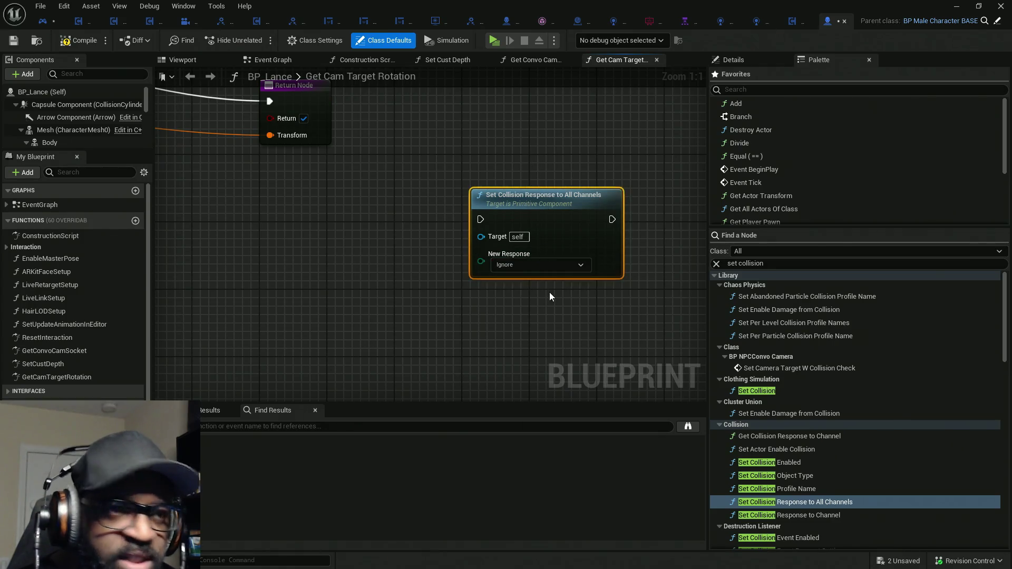
pyautogui.press('Delete')
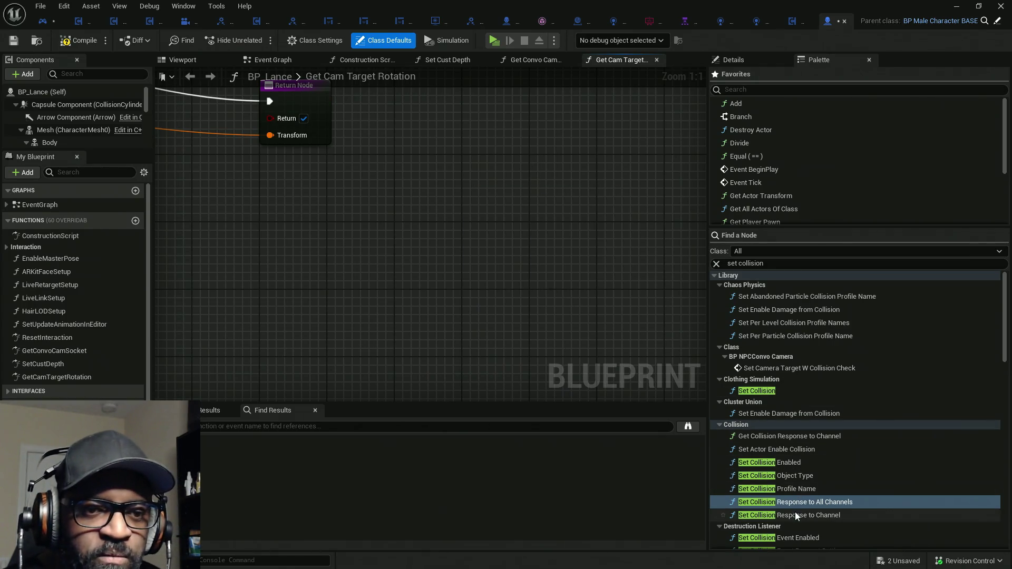
# Try a Set Collision Response to Channel node with WorldStatic, delete it, and return to HC_PlayerController
pyautogui.moveTo(797, 519); pyautogui.dragTo(501, 240)
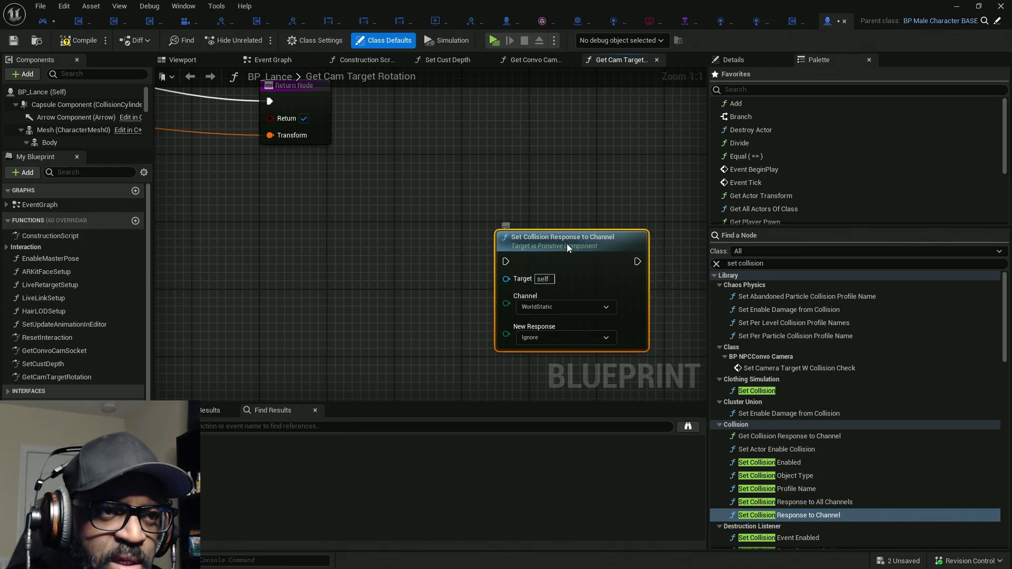
pyautogui.click(533, 258)
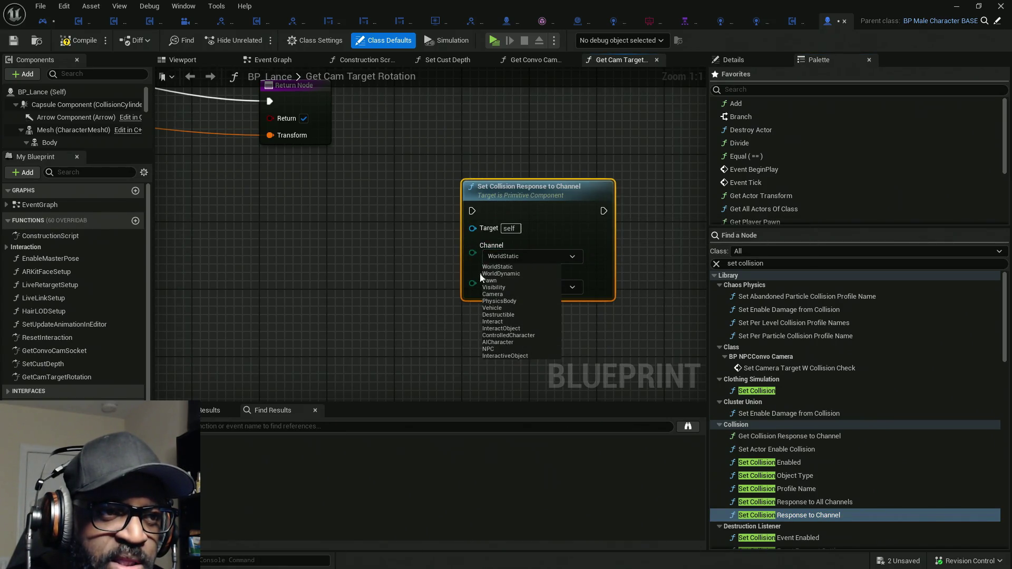
pyautogui.click(416, 352)
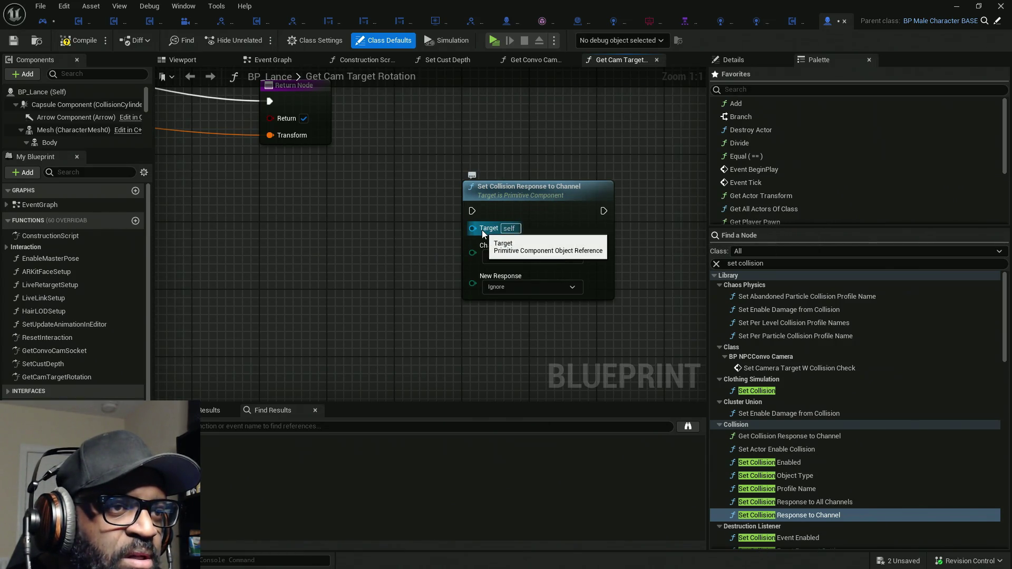
pyautogui.moveTo(433, 148); pyautogui.dragTo(553, 308)
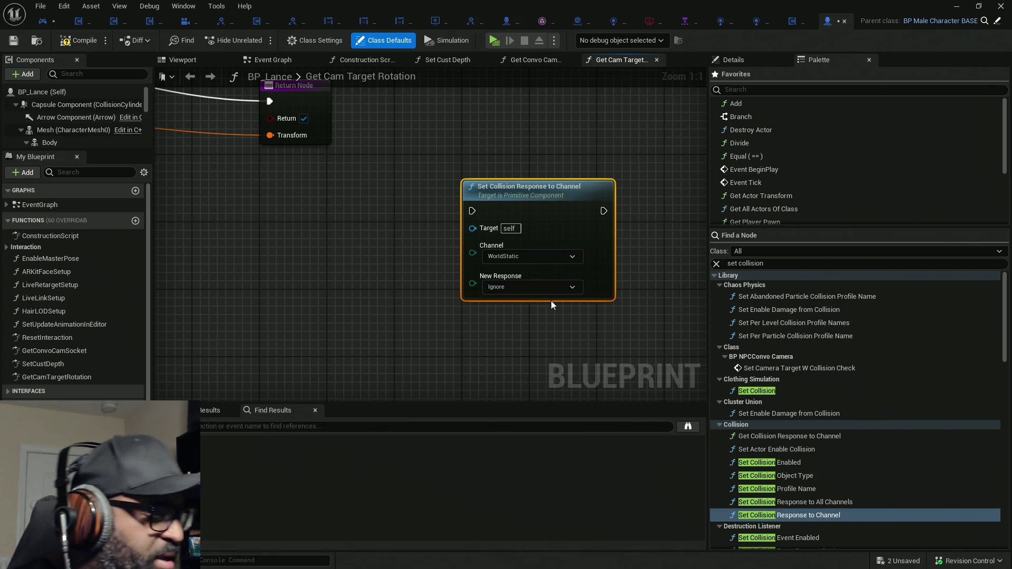
pyautogui.press('Delete')
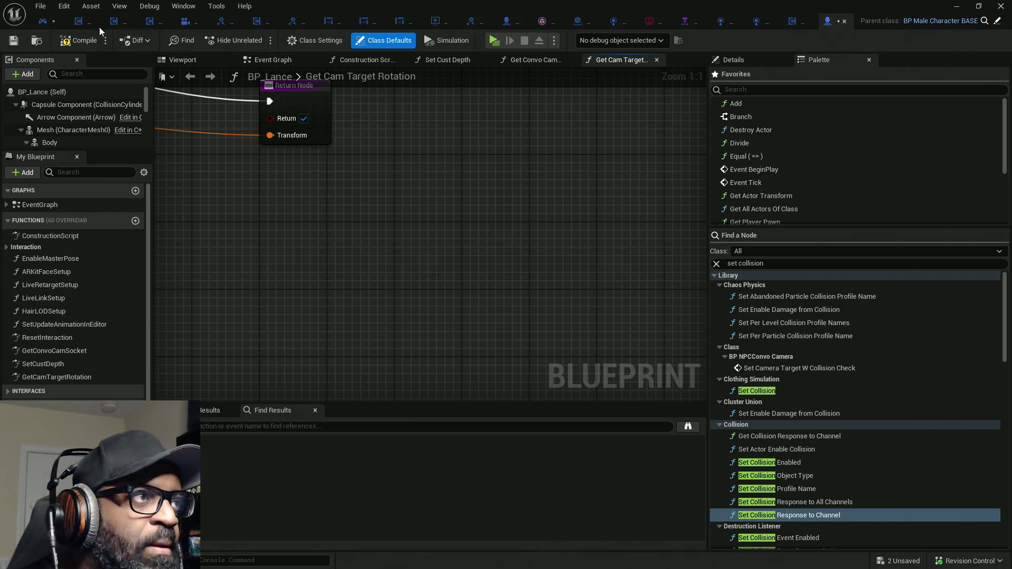
pyautogui.click(40, 25)
# Add a Get Root Component node from Old Pawn near the event, then open BP_Lance
pyautogui.moveTo(237, 178); pyautogui.dragTo(308, 199)
pyautogui.write('g')
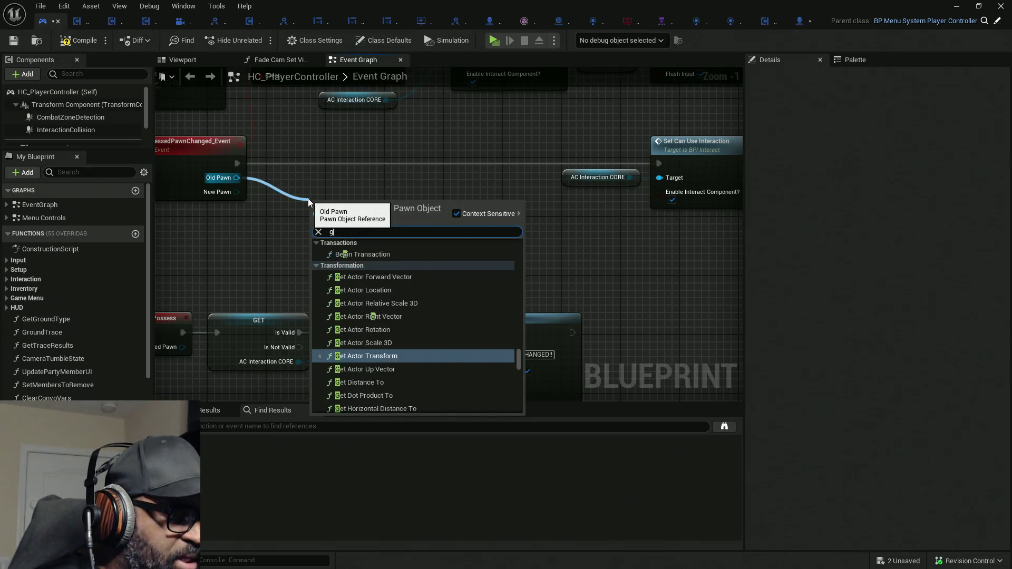
pyautogui.write('et root')
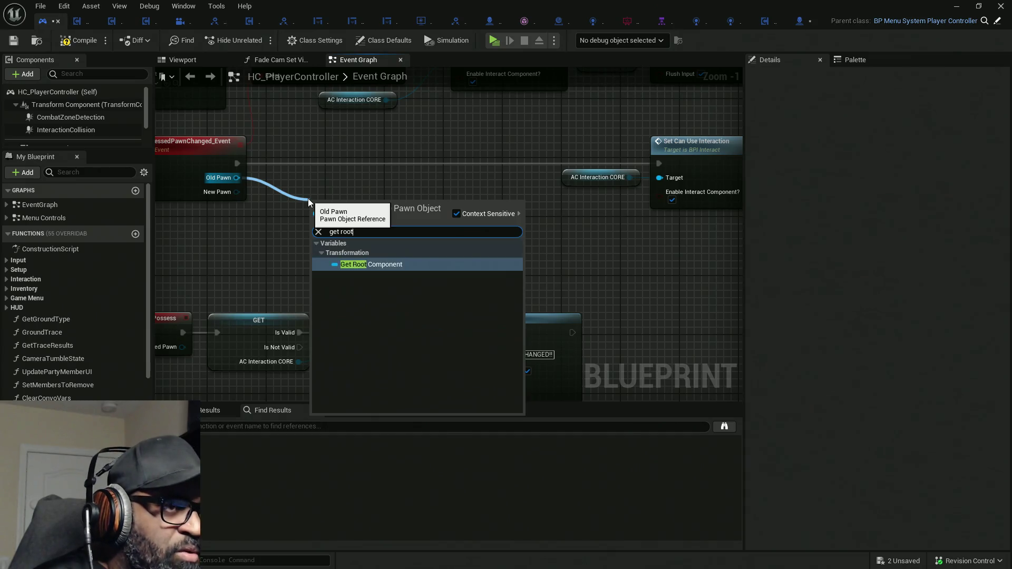
pyautogui.press('Return')
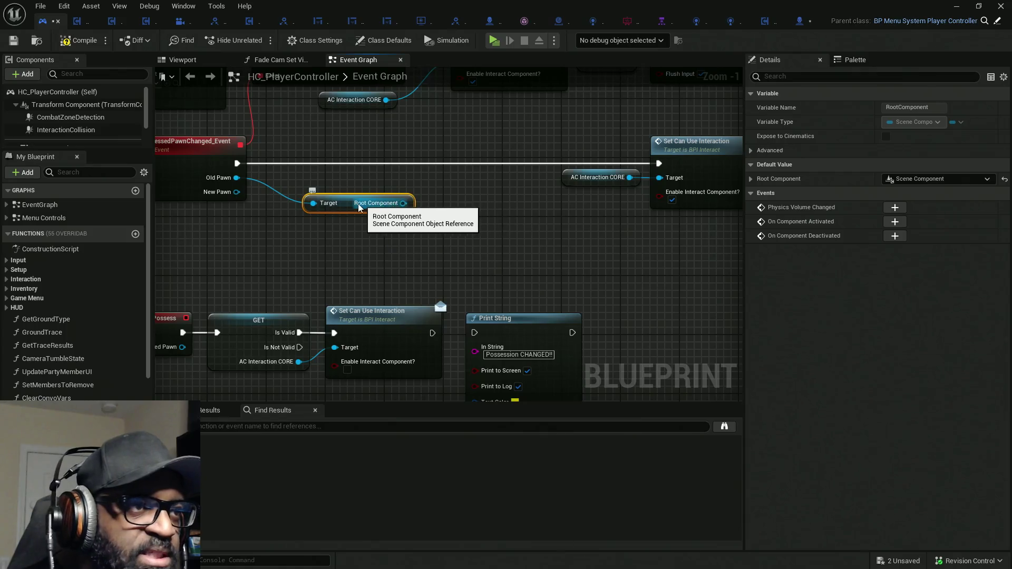
pyautogui.moveTo(351, 205); pyautogui.dragTo(313, 190)
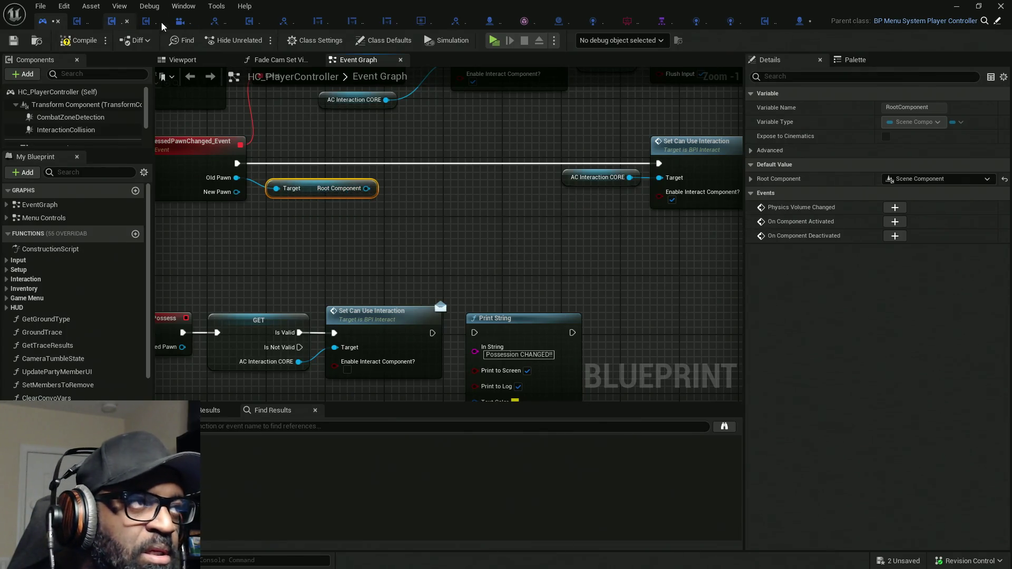
pyautogui.click(799, 21)
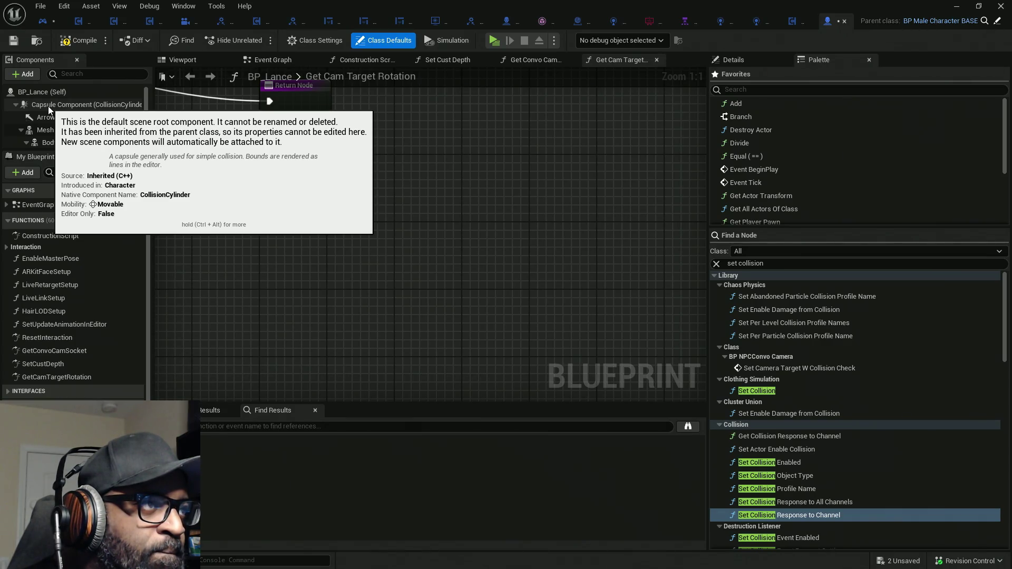
# Check the Capsule Component's ControlledCharacter, Query Only collision preset, then show BP_Lance's Class Defaults
pyautogui.click(37, 92)
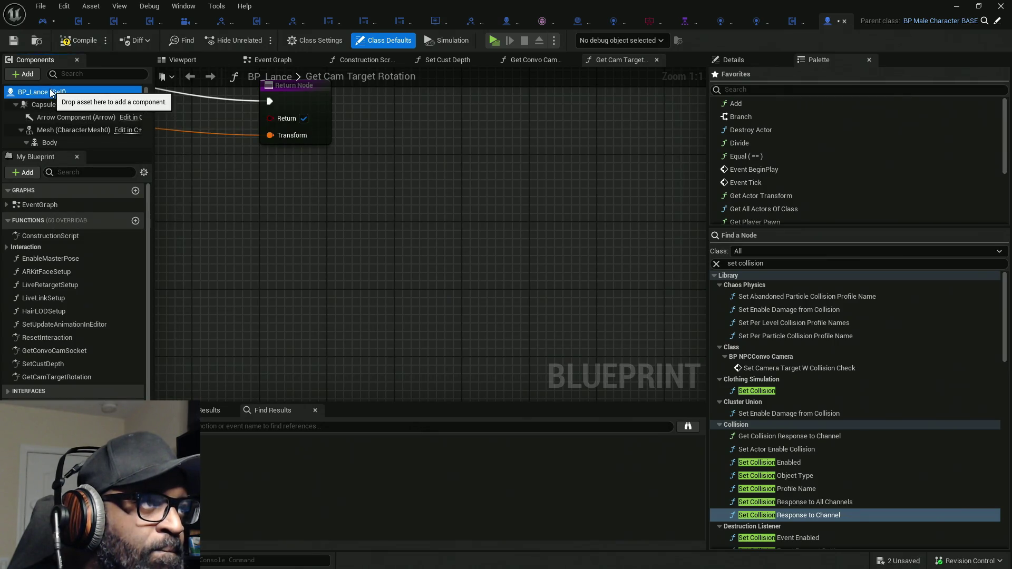
pyautogui.click(47, 22)
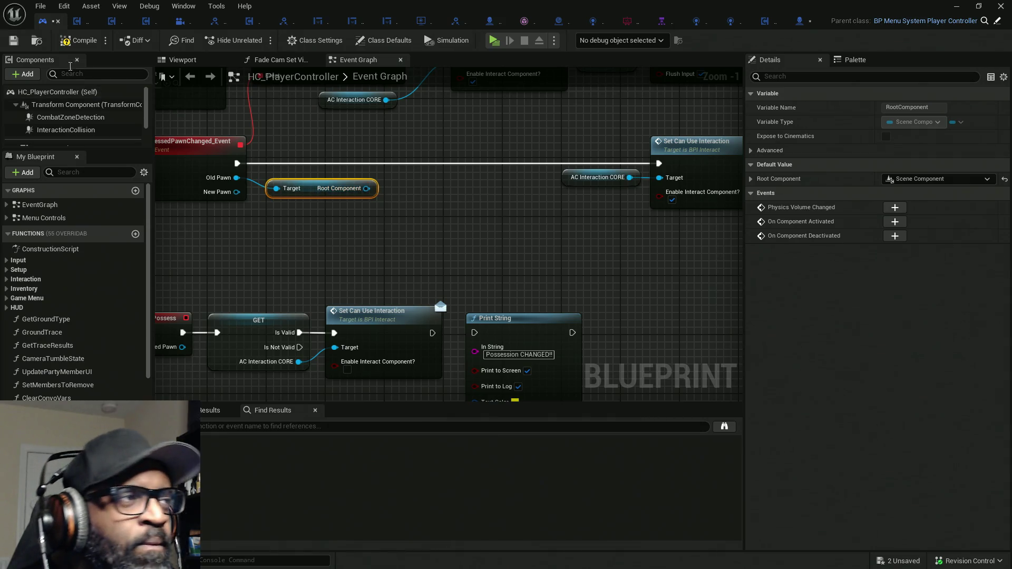
pyautogui.click(805, 24)
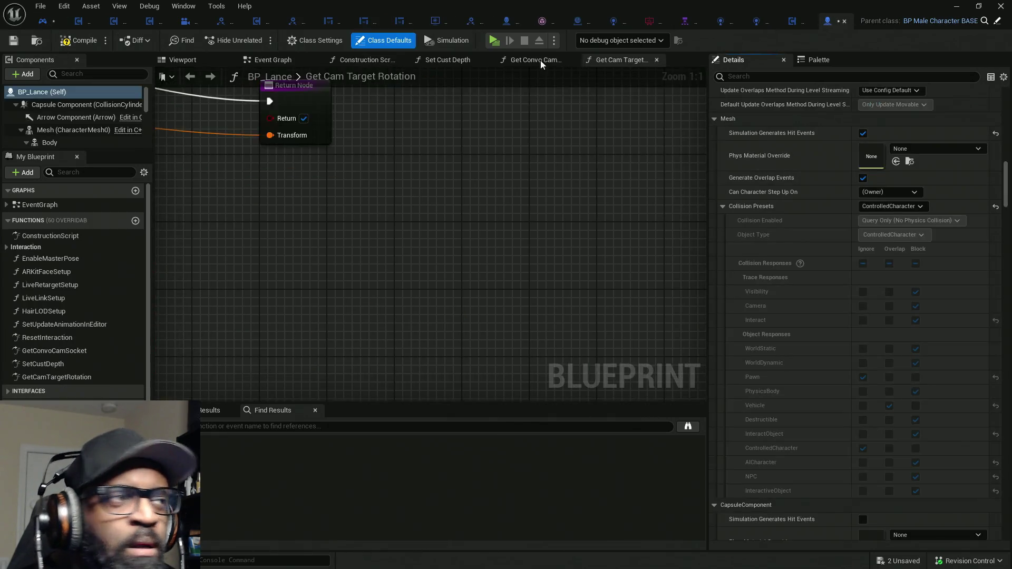
pyautogui.click(42, 106)
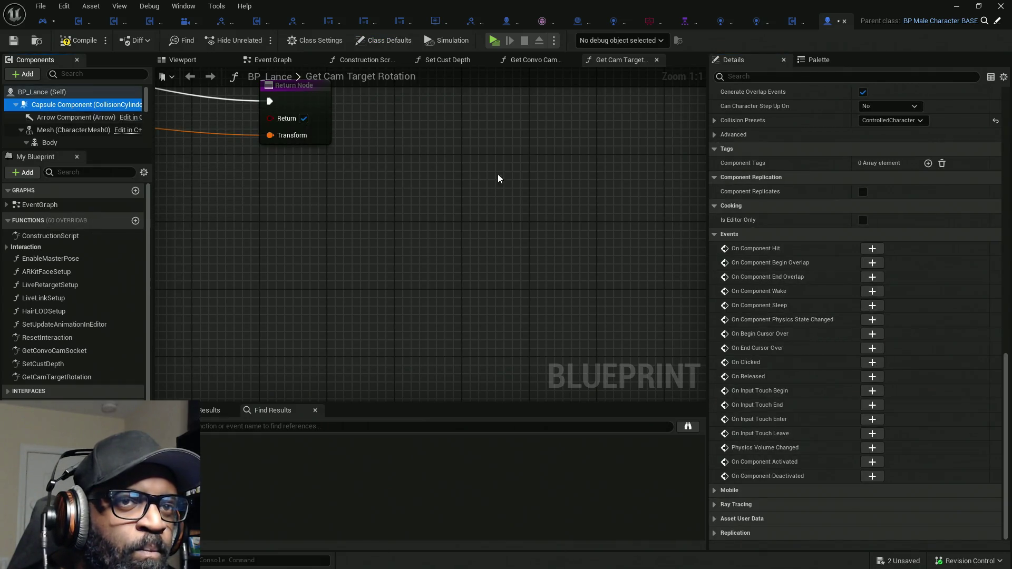
pyautogui.scroll(3, 866, 239)
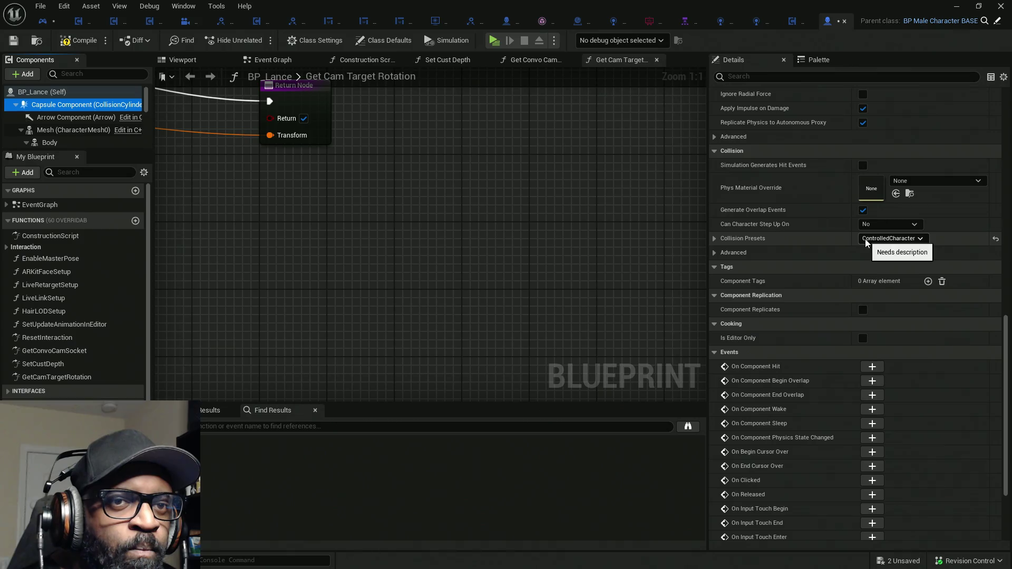
pyautogui.click(715, 239)
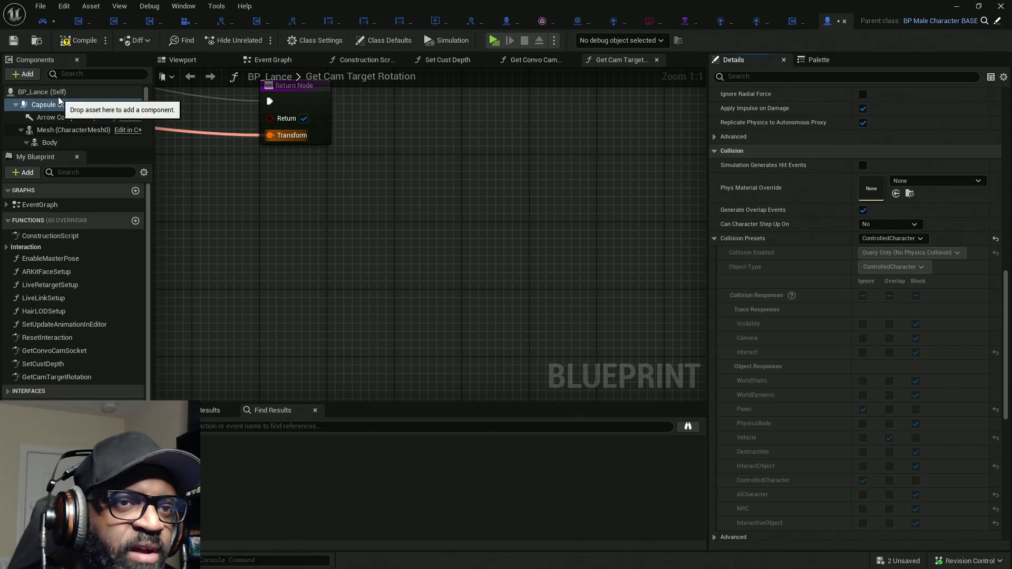
pyautogui.click(40, 92)
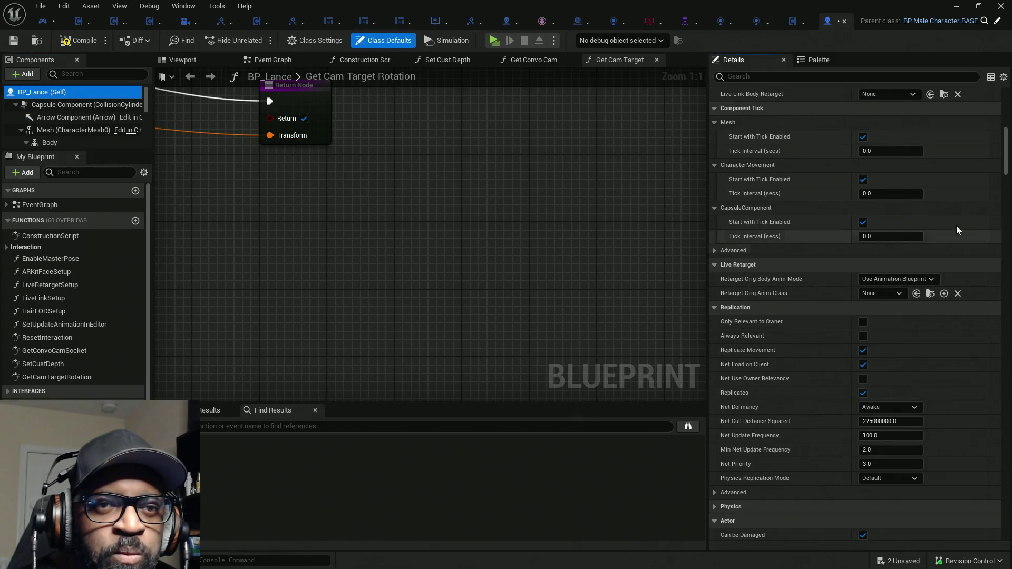
# Toggle the Mesh and CapsuleComponent Details categories to compare their collision settings
pyautogui.moveTo(1007, 154)
pyautogui.mouseDown()
pyautogui.moveTo(1007, 120)
pyautogui.moveTo(1009, 193)
pyautogui.moveTo(1009, 183)
pyautogui.mouseUp()
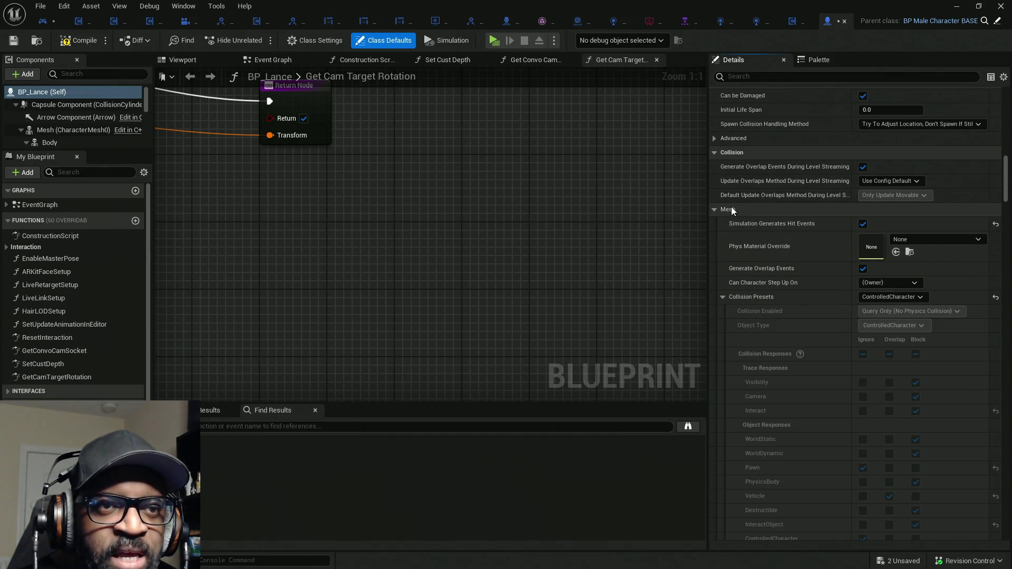
pyautogui.click(714, 213)
pyautogui.click(714, 213)
pyautogui.click(714, 213)
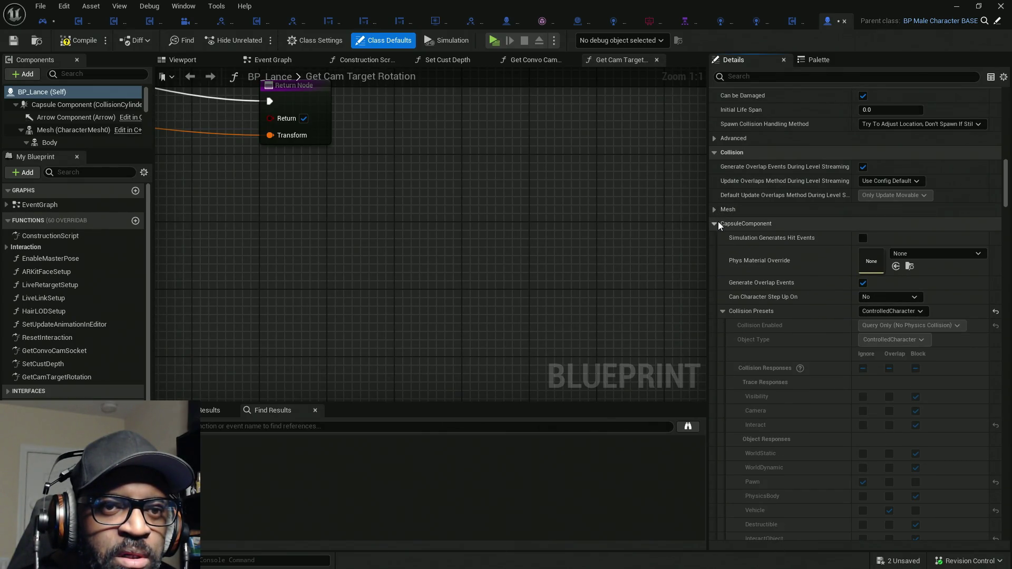
pyautogui.click(714, 211)
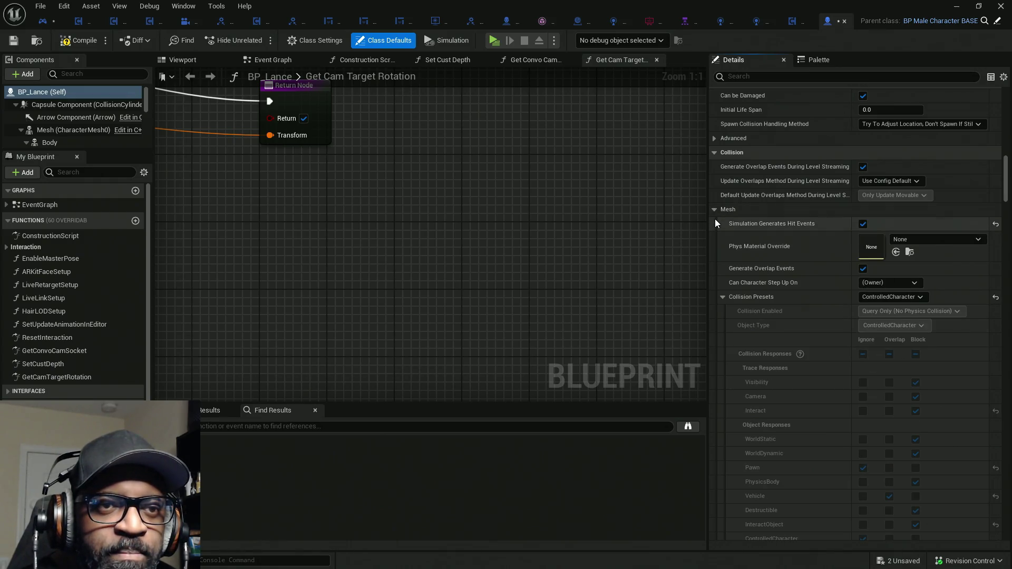
pyautogui.click(716, 211)
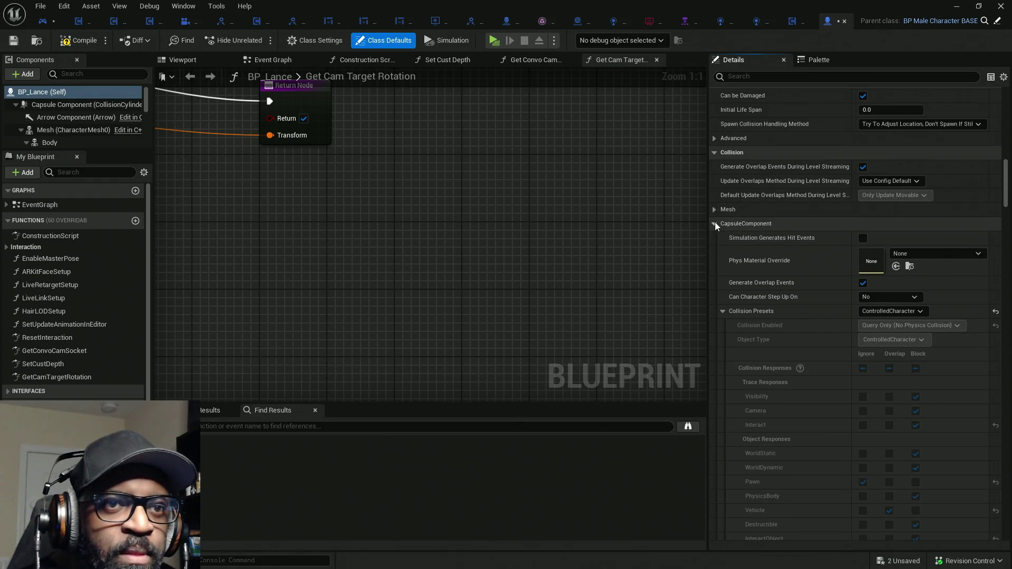
pyautogui.click(715, 222)
pyautogui.click(715, 223)
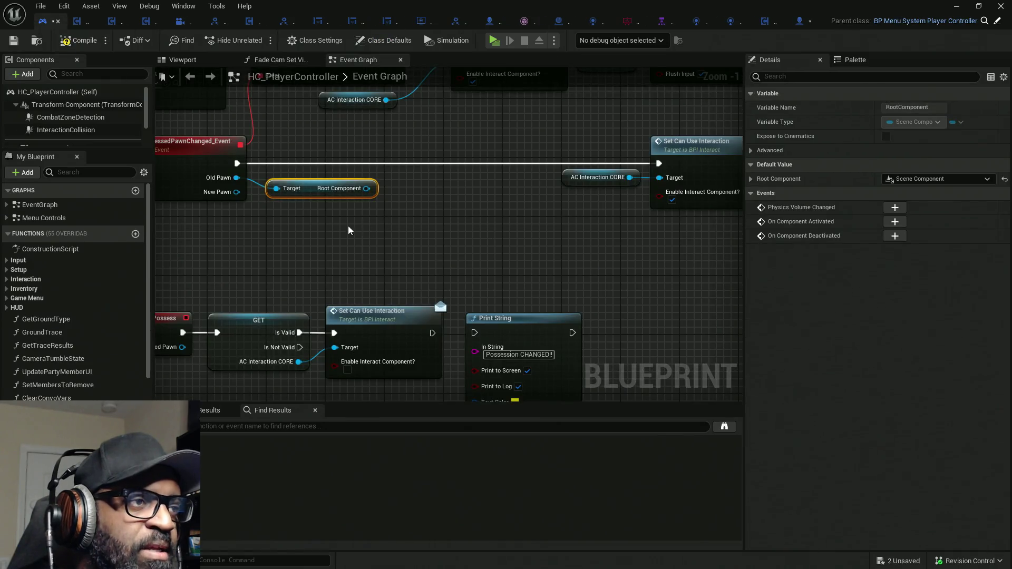
pyautogui.moveTo(384, 223); pyautogui.dragTo(358, 223)
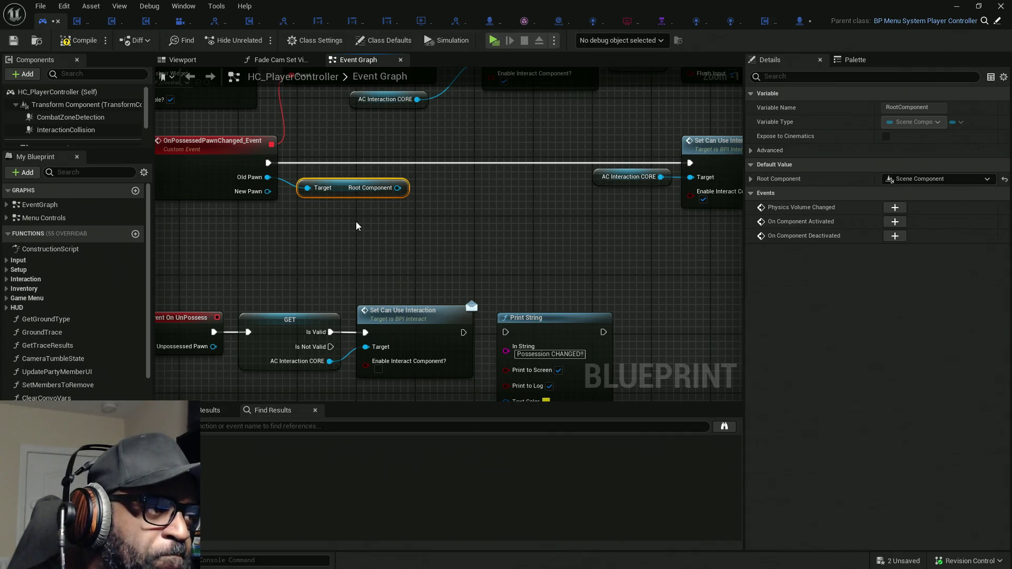
pyautogui.moveTo(268, 177); pyautogui.dragTo(318, 226)
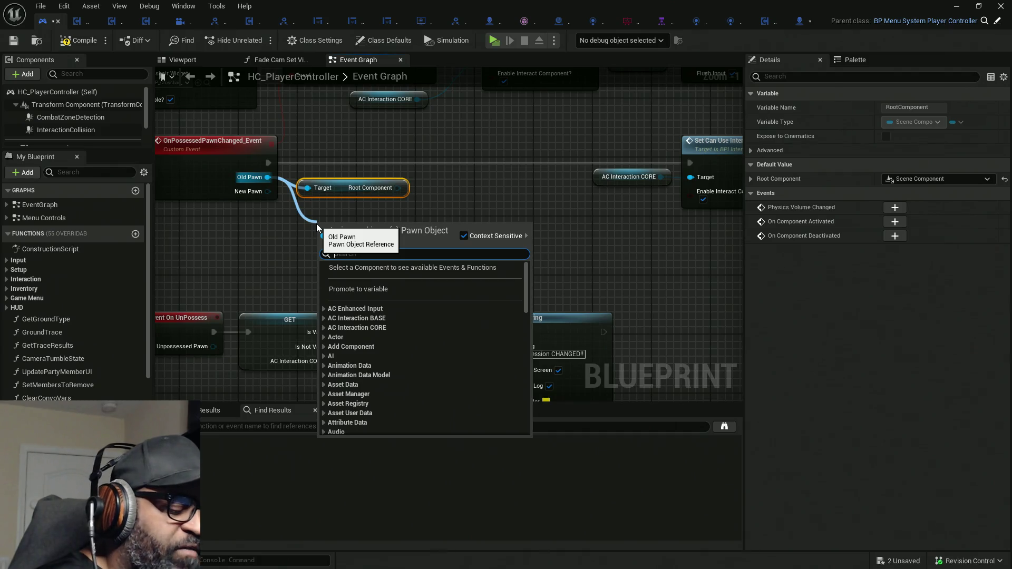
# Search 'get compon' from Old Pawn and place a Get Component by Class node beside the event
pyautogui.write('fin')
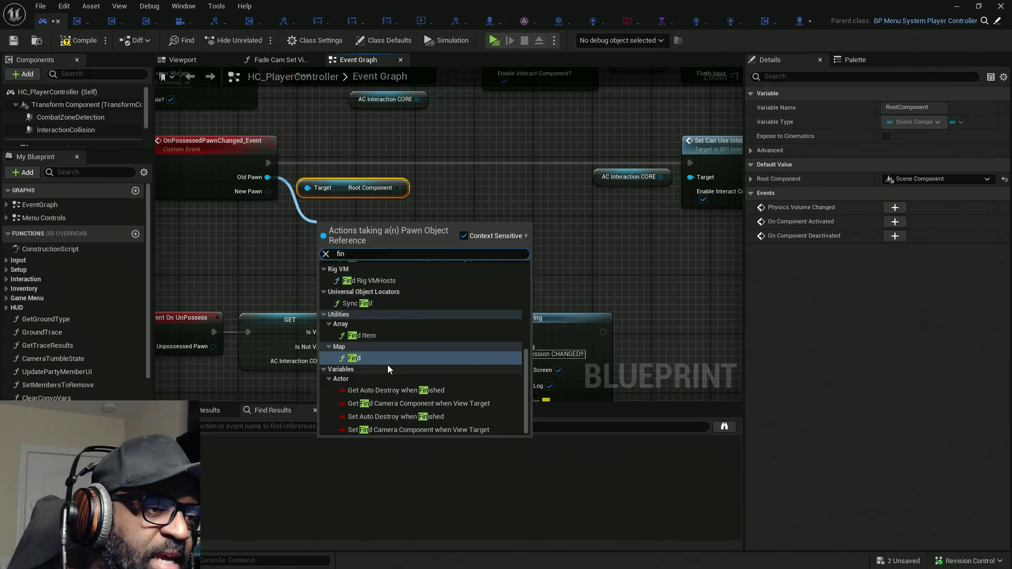
pyautogui.scroll(1, 387, 368)
pyautogui.click(302, 238)
pyautogui.moveTo(268, 177); pyautogui.dragTo(388, 263)
pyautogui.write('t compon')
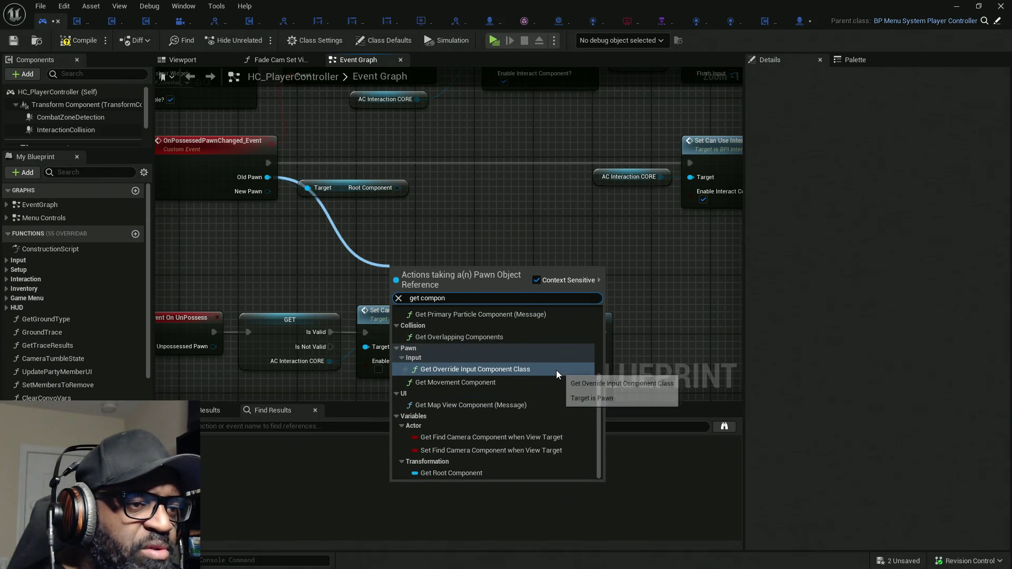
pyautogui.scroll(3, 559, 374)
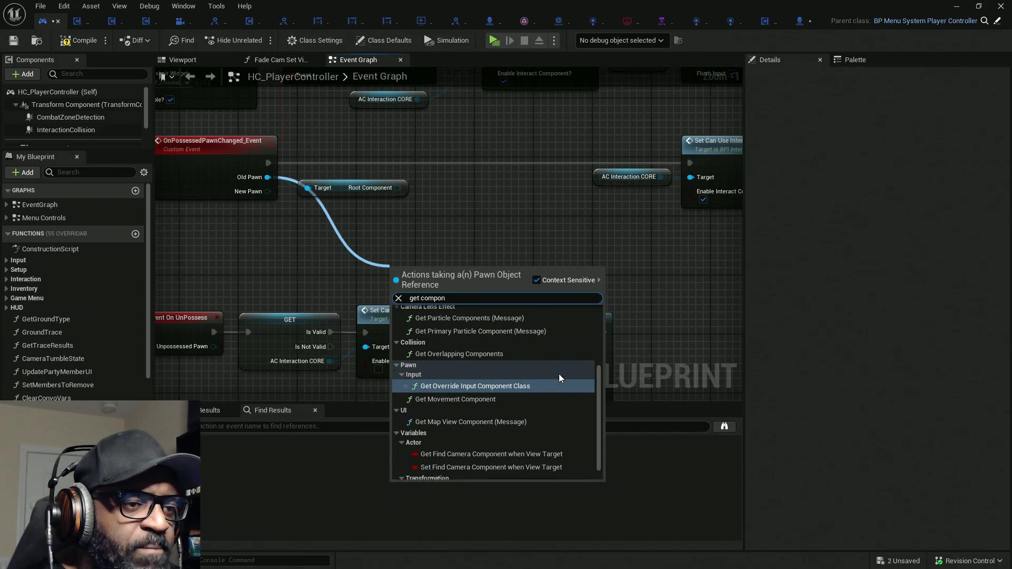
pyautogui.scroll(1, 560, 375)
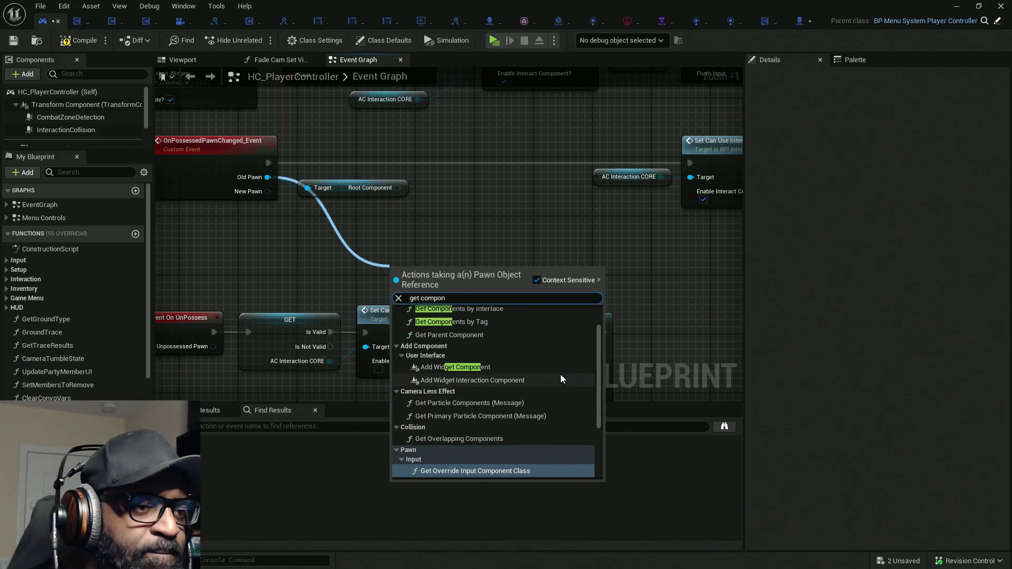
pyautogui.scroll(1, 561, 374)
pyautogui.scroll(1, 561, 375)
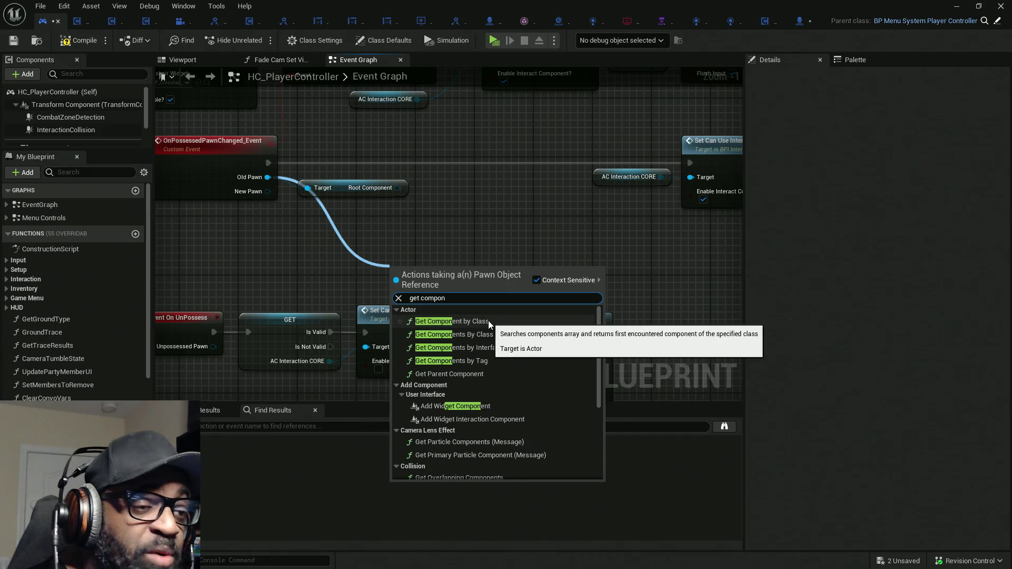
pyautogui.click(488, 321)
pyautogui.moveTo(442, 313)
pyautogui.mouseDown()
pyautogui.moveTo(426, 257)
pyautogui.moveTo(410, 254)
pyautogui.mouseUp()
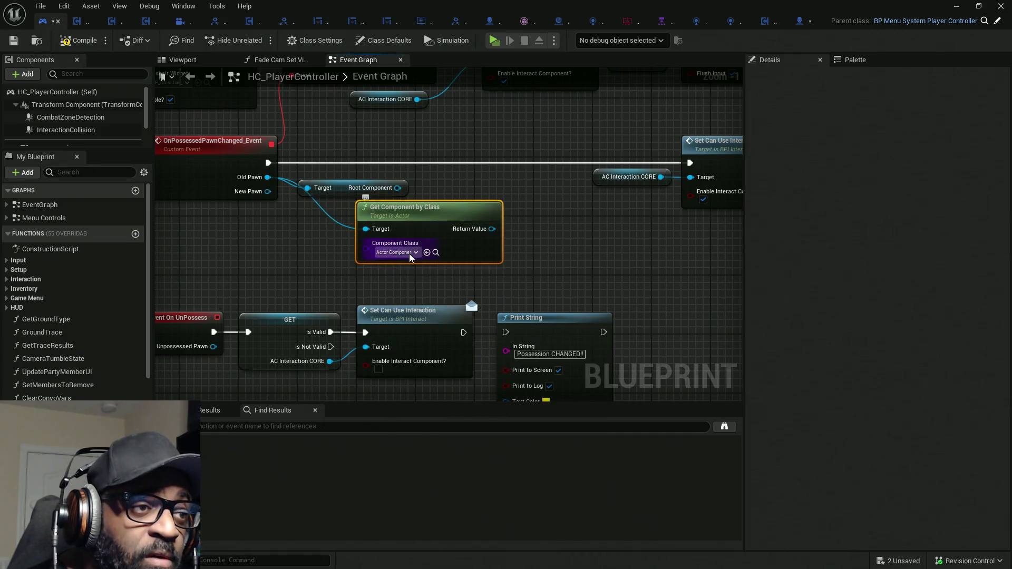
# Set Get Component by Class to Capsule Collision and delete the Root Component getter
pyautogui.click(409, 254)
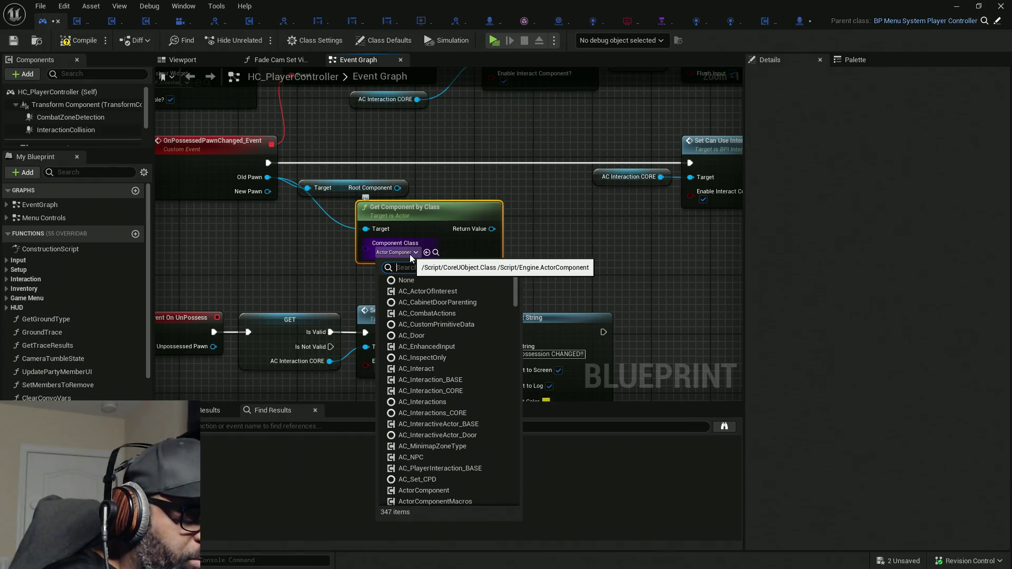
pyautogui.write('capsu')
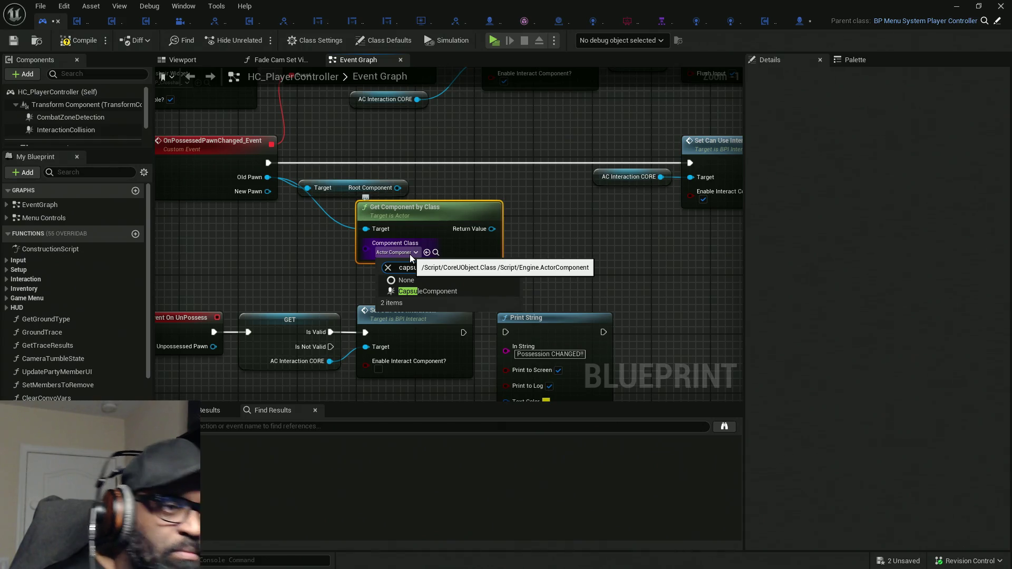
pyautogui.click(426, 291)
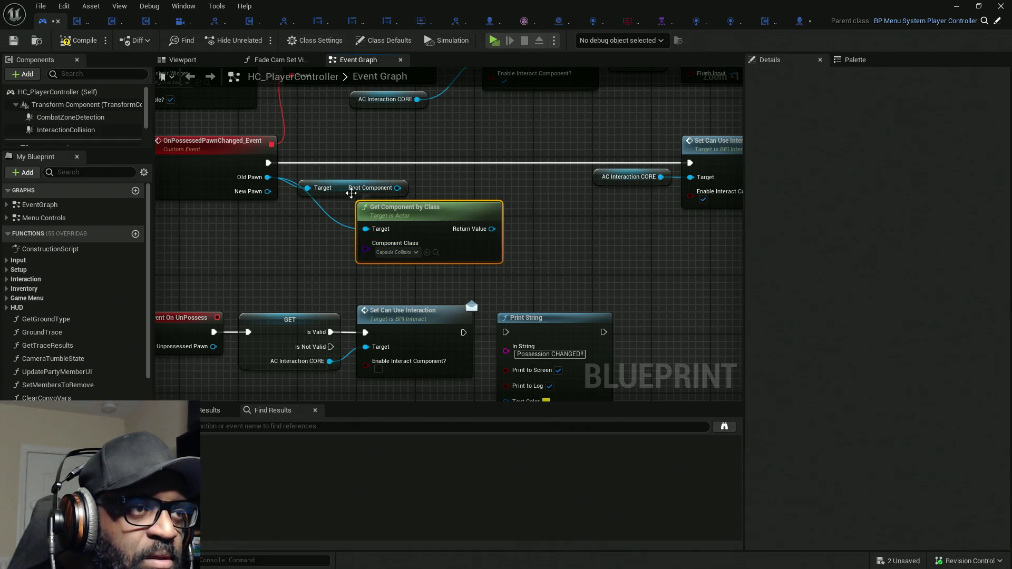
pyautogui.moveTo(351, 190); pyautogui.dragTo(321, 264)
pyautogui.moveTo(447, 216); pyautogui.dragTo(380, 185)
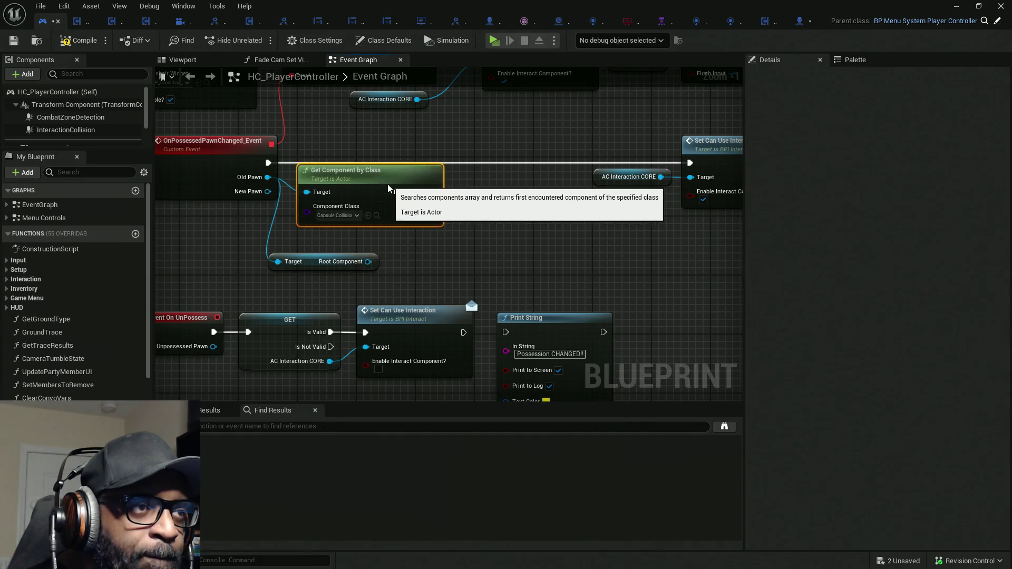
pyautogui.moveTo(332, 247)
pyautogui.mouseDown()
pyautogui.moveTo(315, 282)
pyautogui.moveTo(324, 282)
pyautogui.mouseUp()
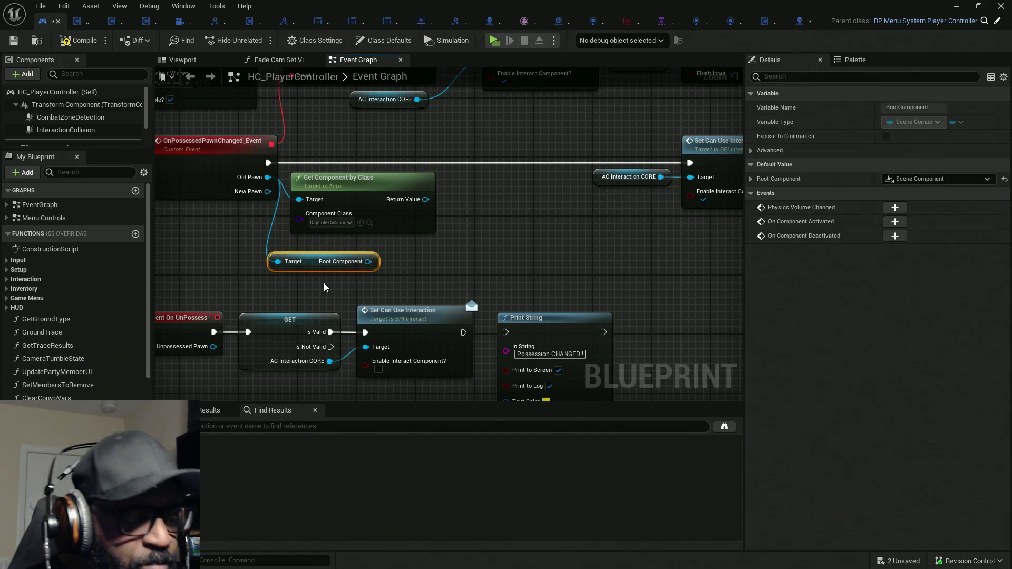
pyautogui.press('Delete')
# Add an Is Valid check on the returned capsule component and wire it to the event
pyautogui.moveTo(425, 200); pyautogui.dragTo(445, 213)
pyautogui.write('valid')
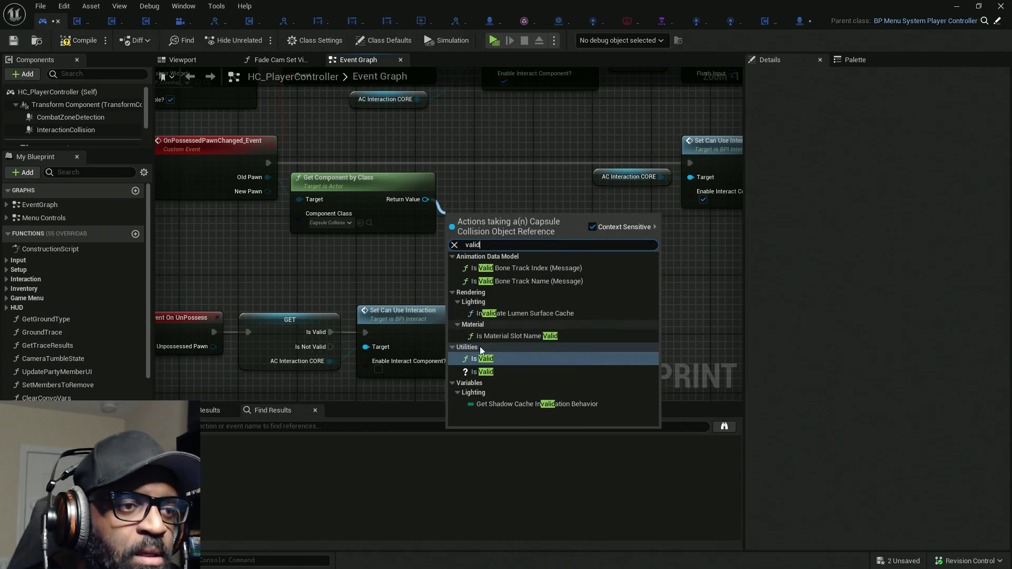
pyautogui.click(481, 372)
pyautogui.moveTo(482, 228)
pyautogui.mouseDown()
pyautogui.moveTo(488, 198)
pyautogui.moveTo(270, 158)
pyautogui.mouseUp()
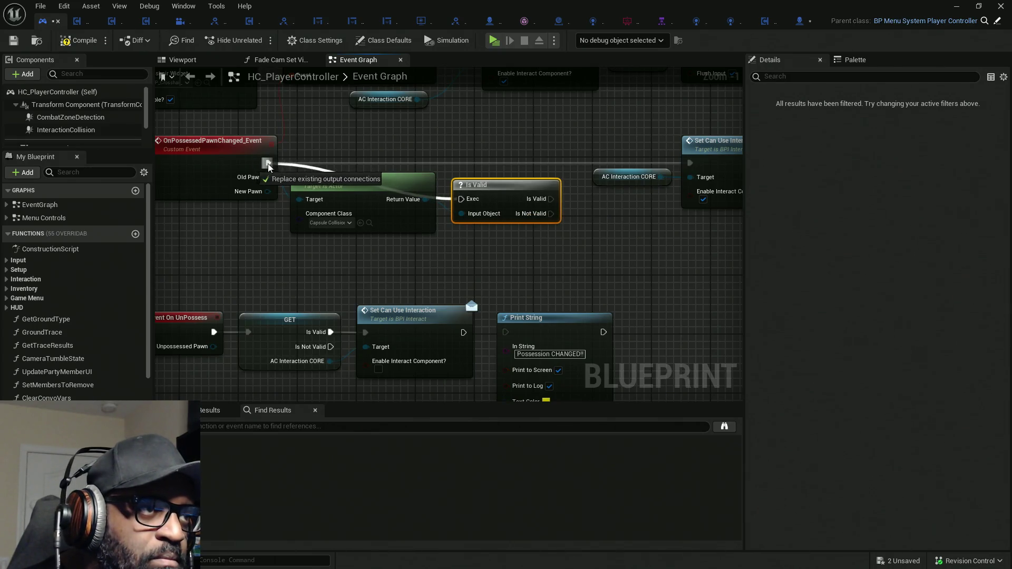
pyautogui.moveTo(500, 203); pyautogui.dragTo(479, 167)
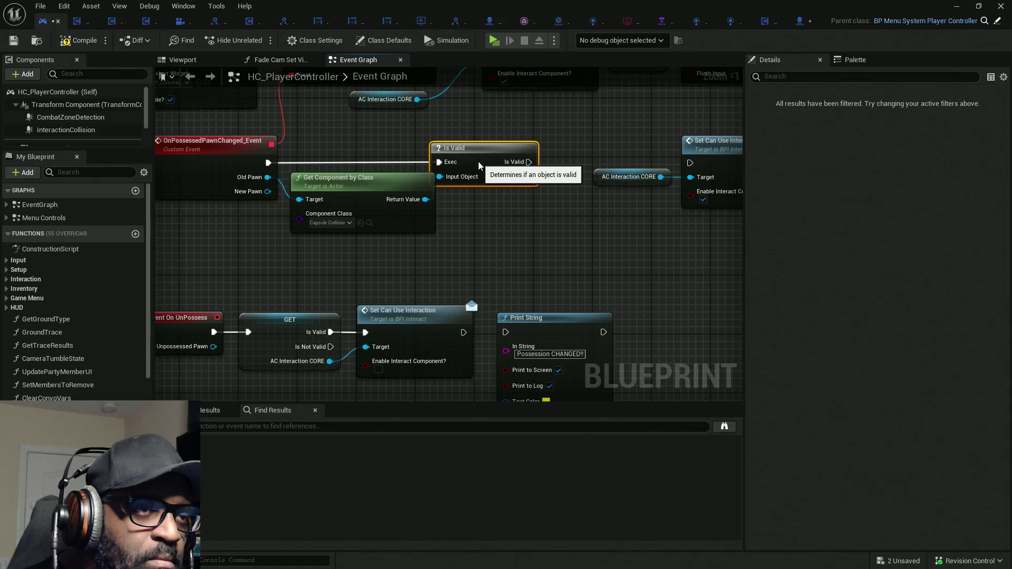
pyautogui.moveTo(390, 181); pyautogui.dragTo(383, 181)
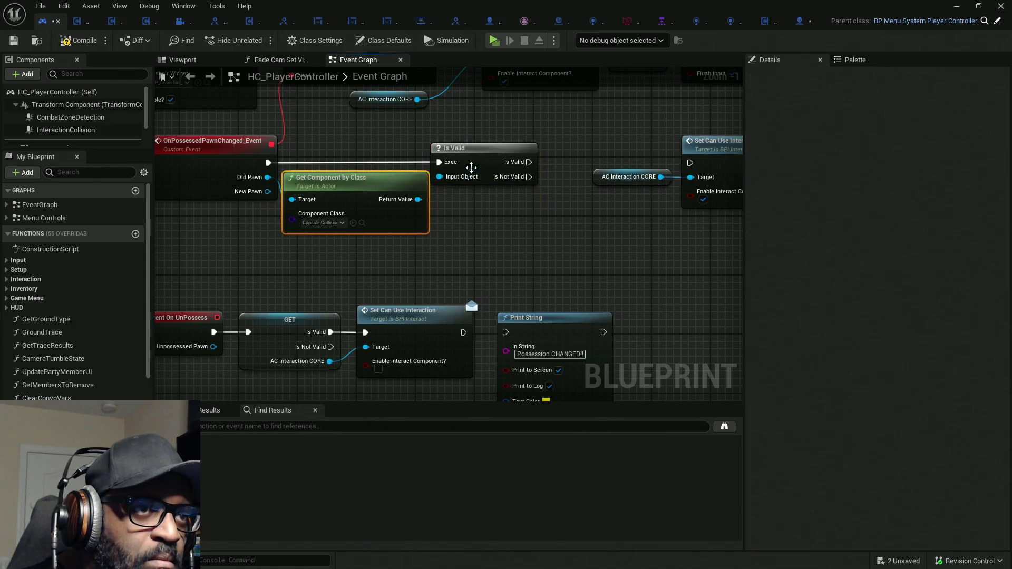
pyautogui.moveTo(471, 165); pyautogui.dragTo(485, 164)
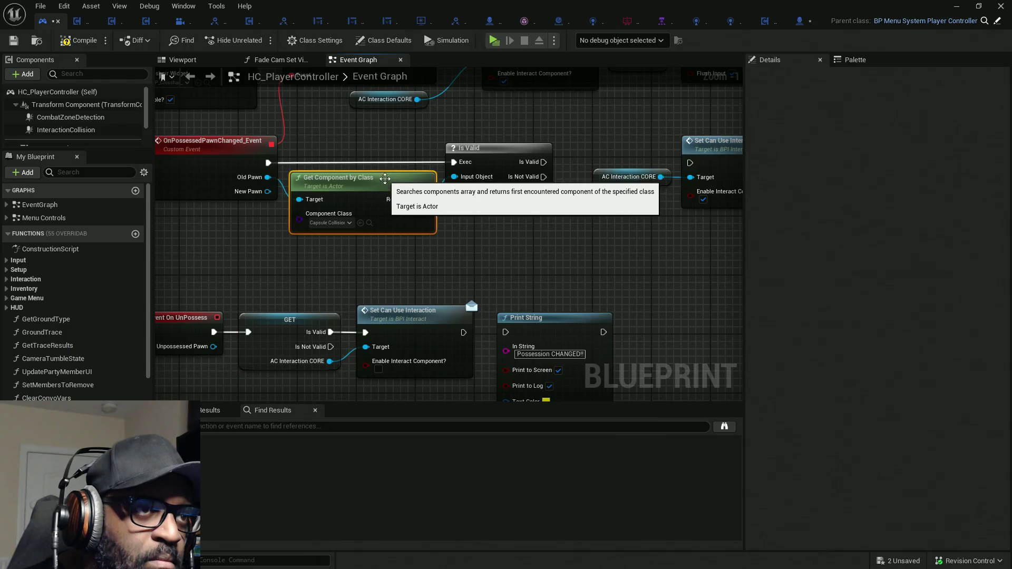
pyautogui.scroll(-2, 590, 208)
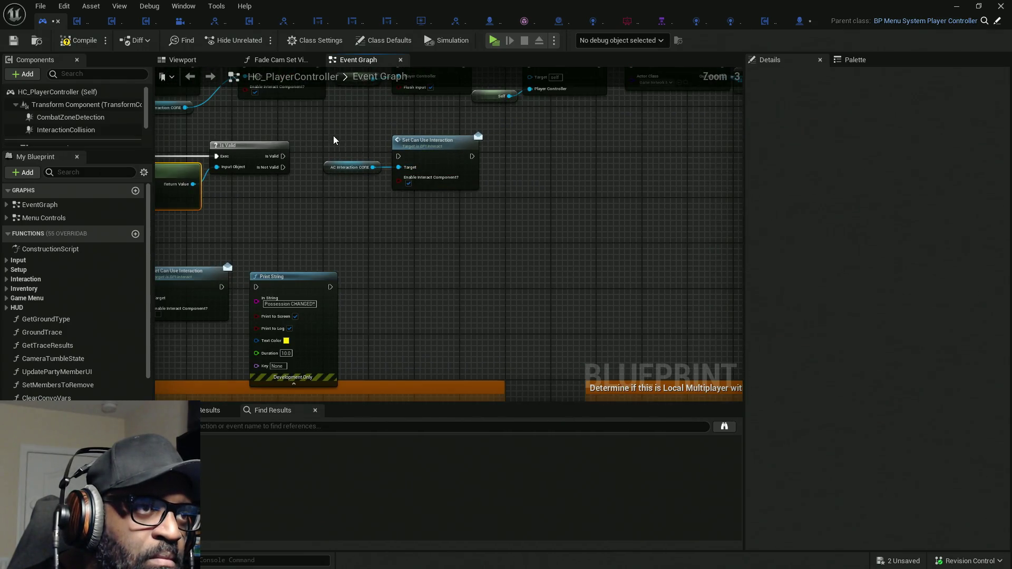
# Move the AC Interaction CORE and Set Can Use Interaction nodes right, then recenter the graph
pyautogui.click(348, 167)
pyautogui.keyDown('shift'); pyautogui.click(429, 158); pyautogui.keyUp('shift')
pyautogui.moveTo(429, 158); pyautogui.dragTo(626, 171)
pyautogui.scroll(-2, 586, 165)
pyautogui.scroll(2, 557, 172)
pyautogui.moveTo(304, 179); pyautogui.dragTo(475, 185)
pyautogui.scroll(1, 371, 199)
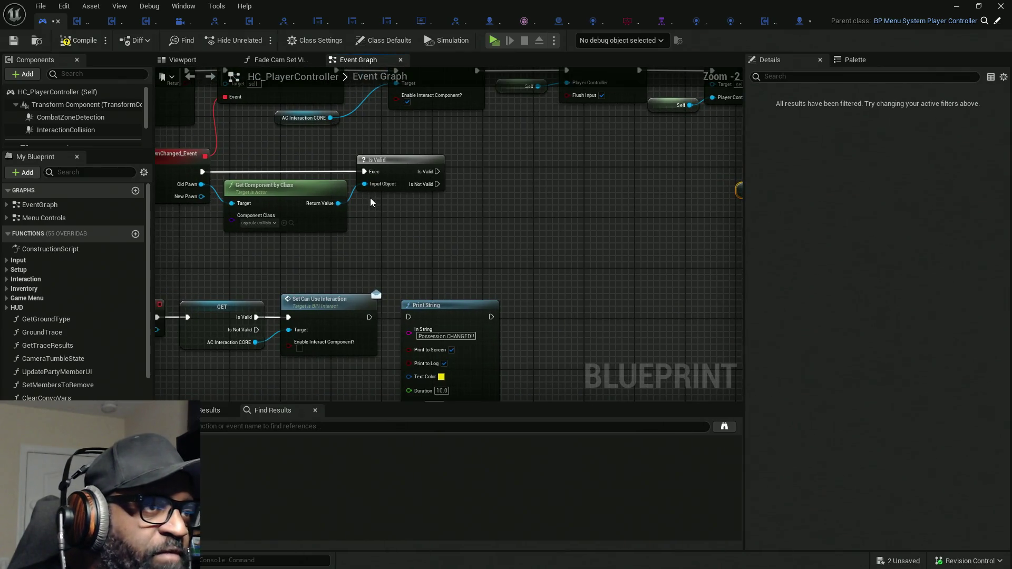
pyautogui.scroll(1, 369, 203)
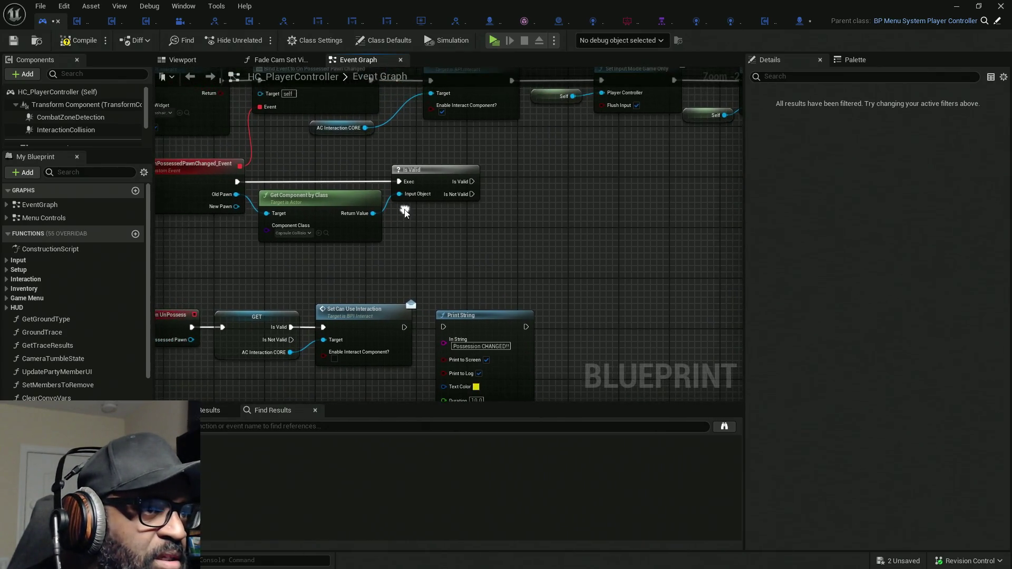
pyautogui.scroll(1, 368, 203)
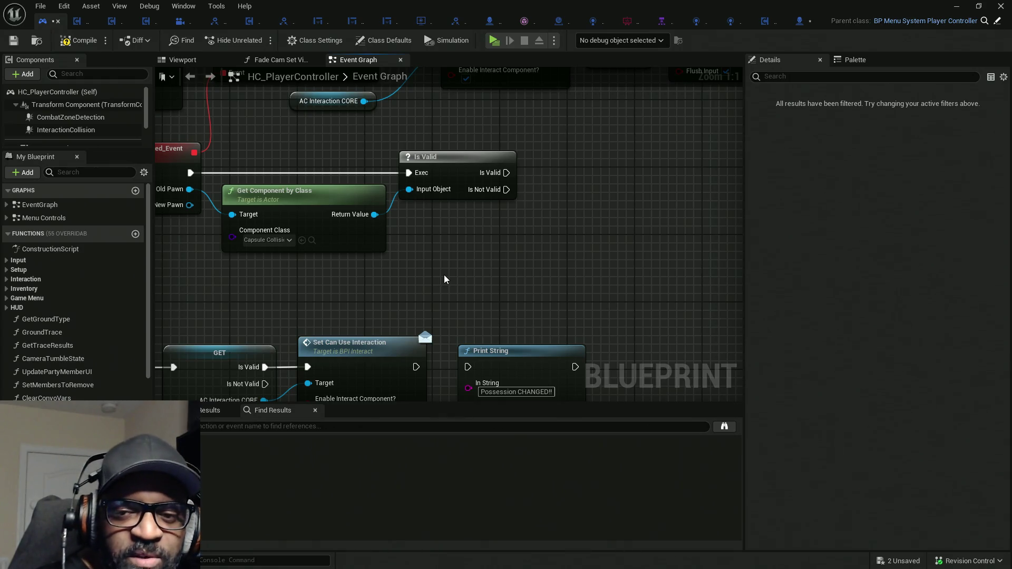
pyautogui.moveTo(424, 230)
pyautogui.mouseDown()
pyautogui.moveTo(506, 240)
pyautogui.moveTo(474, 249)
pyautogui.mouseUp()
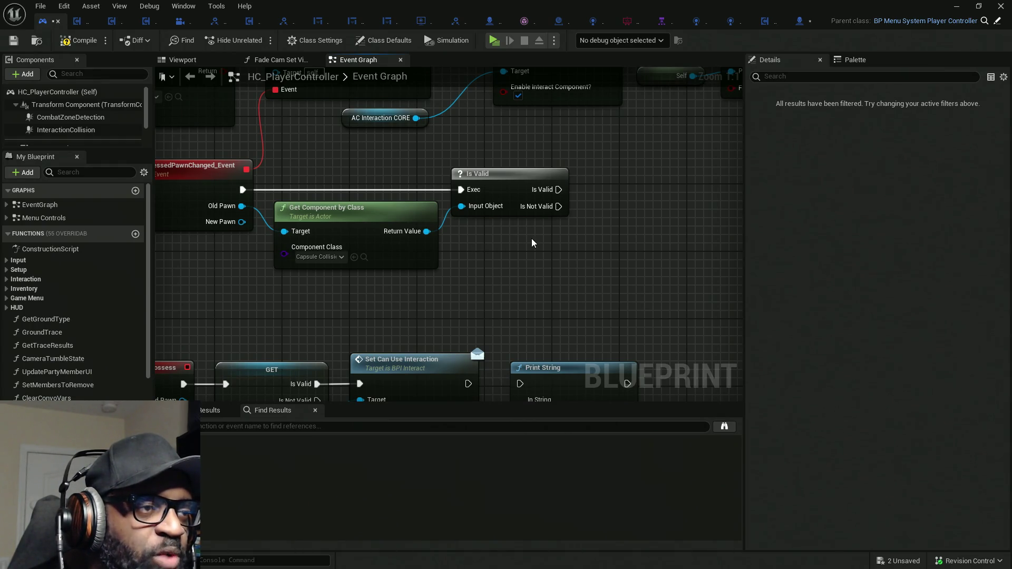
pyautogui.moveTo(542, 242)
pyautogui.mouseDown()
pyautogui.moveTo(509, 244)
pyautogui.moveTo(522, 245)
pyautogui.mouseUp()
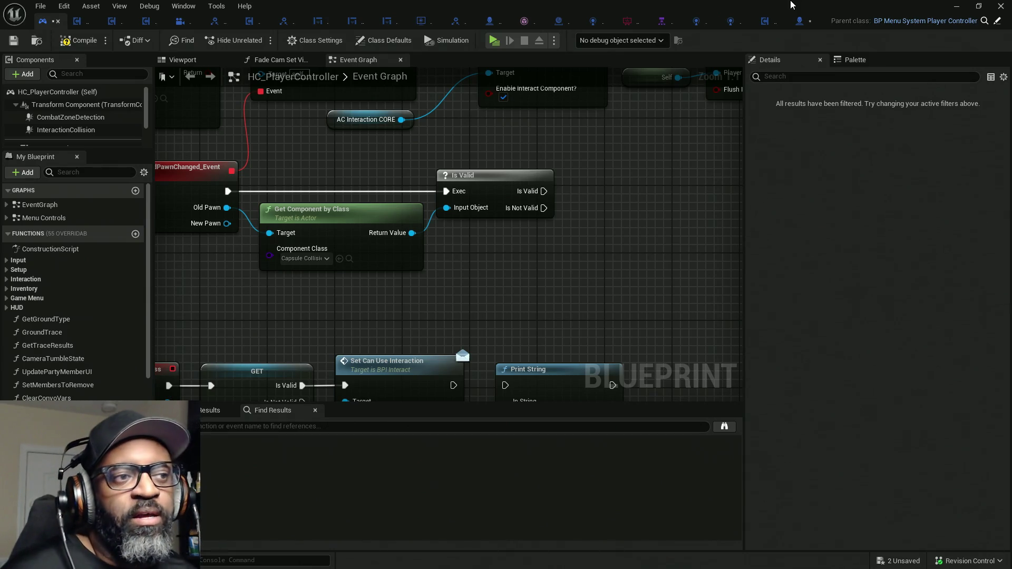
# Save all assets, dismiss the validation warning, and nudge Get Component by Class slightly up
pyautogui.hotkey('ctrl', 'shift', 's')
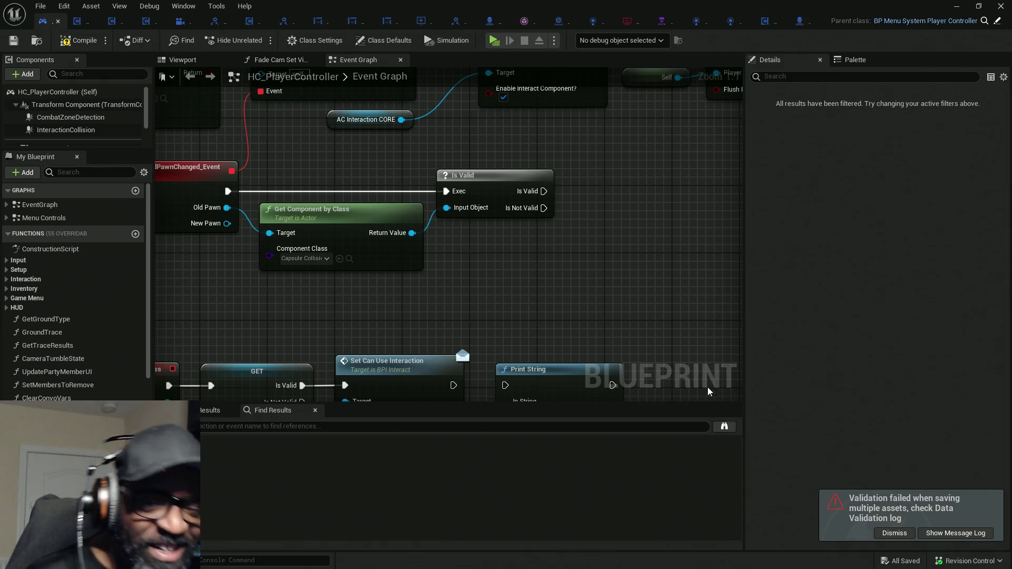
pyautogui.click(904, 534)
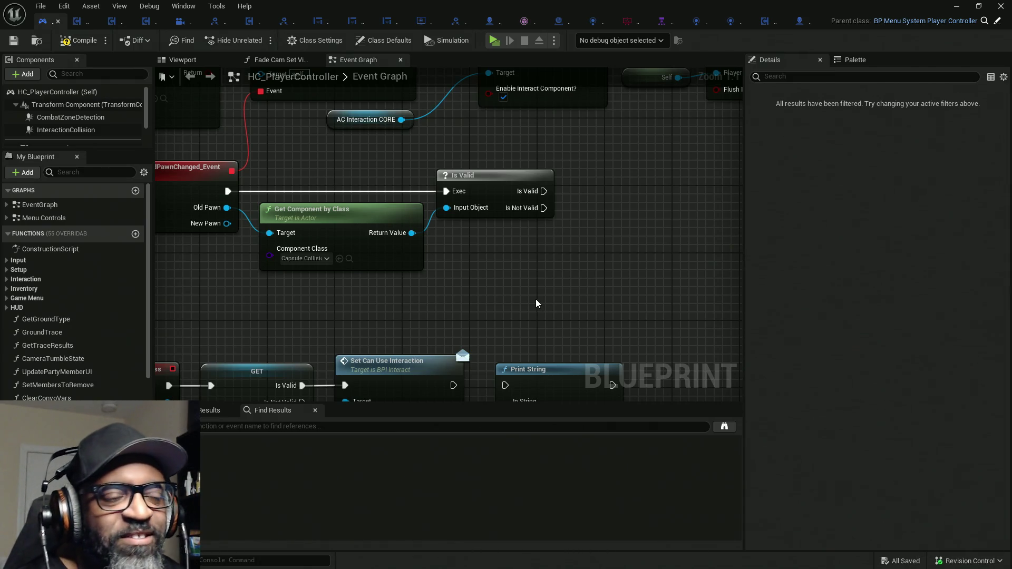
pyautogui.moveTo(396, 263); pyautogui.dragTo(396, 257)
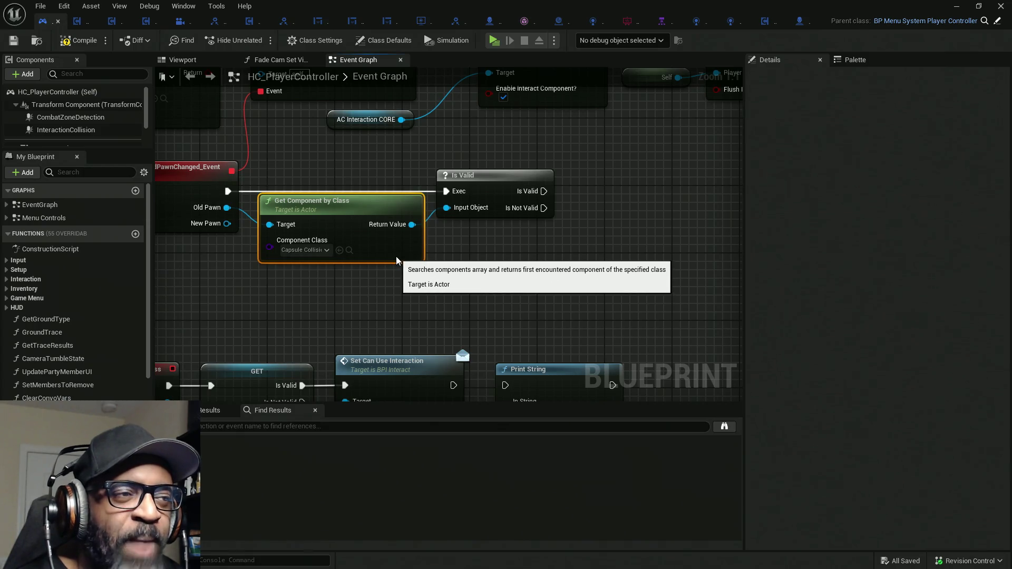